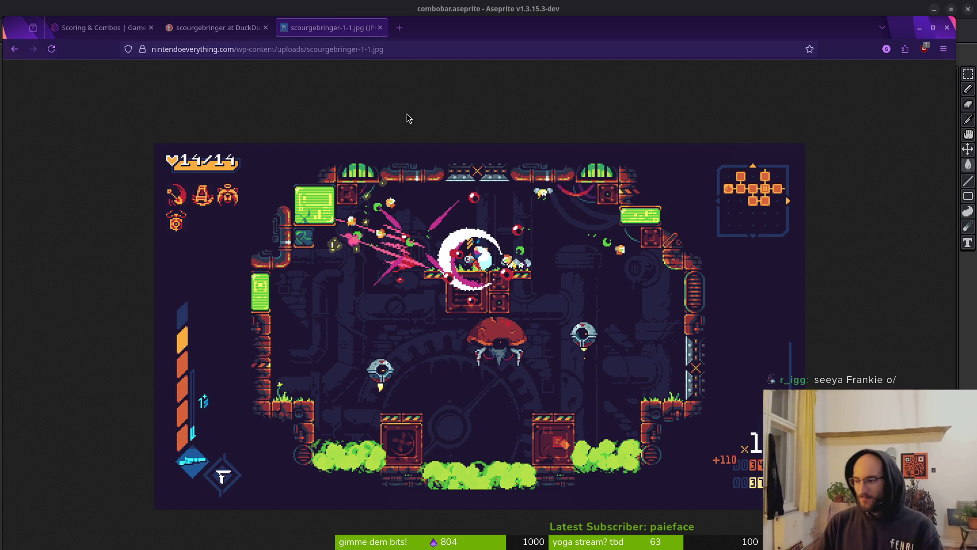
Leave the Firefox reference image for the Godot editor and start a project file search
key("alt+Tab")
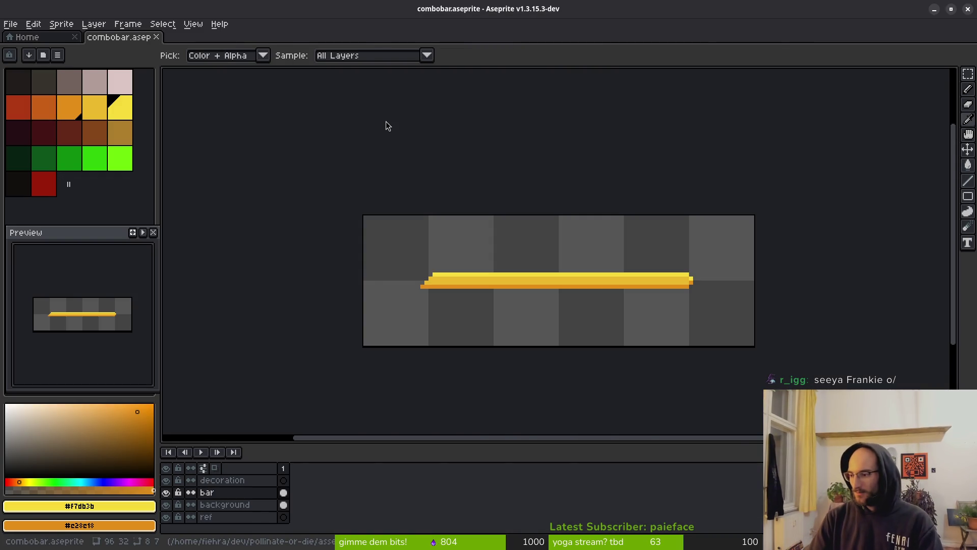
key("alt+Tab")
key("shift+alt+o")
Quick-open the hud_overlay.tscn scene by searching for 'hud'
type("hud")
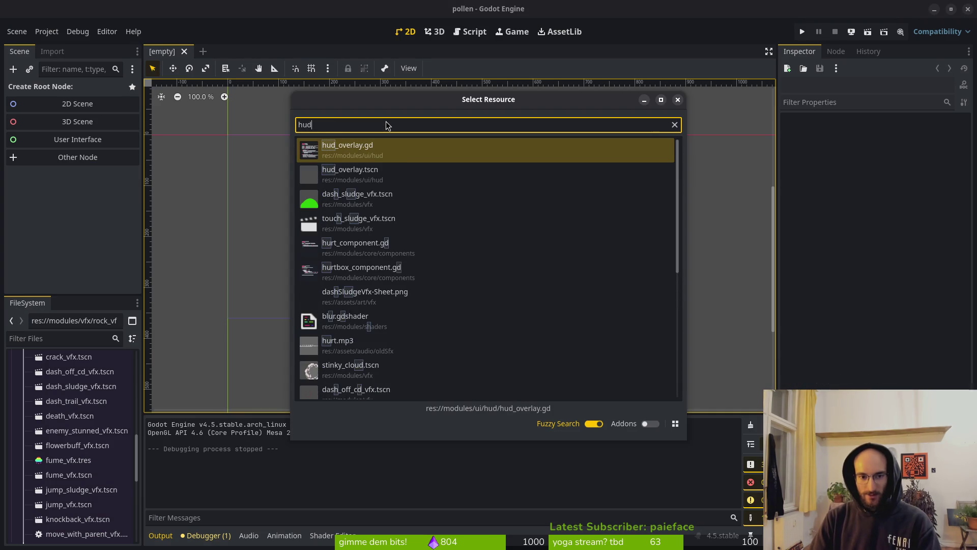
key("Down")
key("Return")
scroll(504, 224, "down", 2)
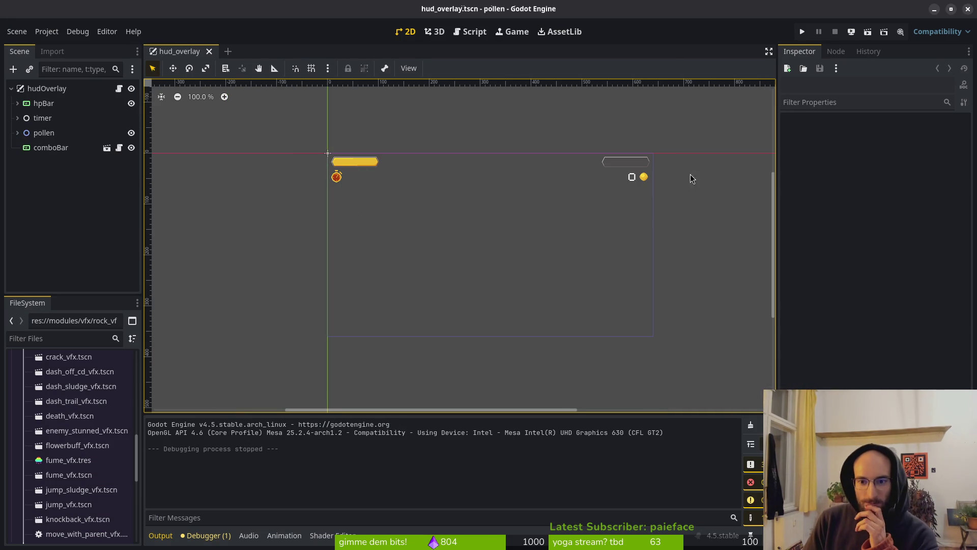
Select the stopwatch and inspect the timer node's children in the scene tree
left_click(342, 182)
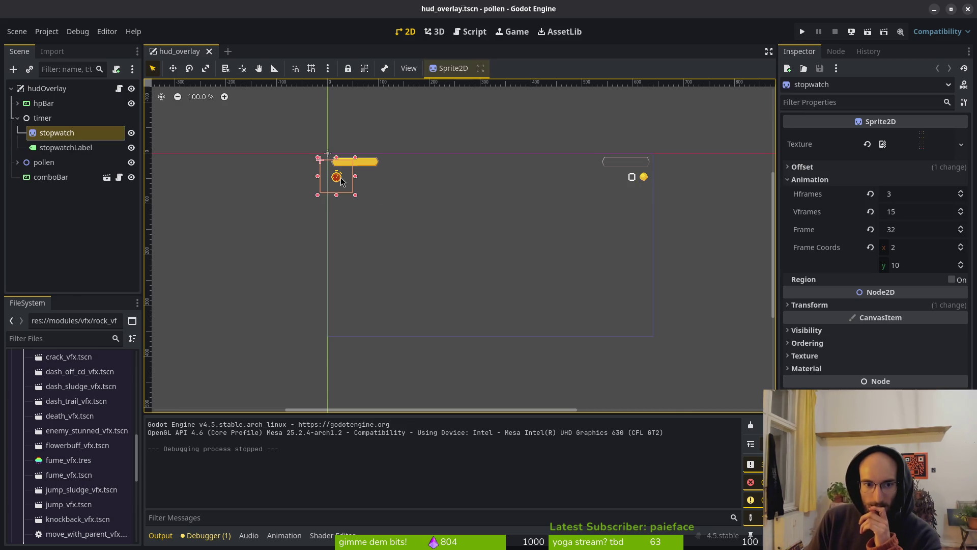
left_click(43, 117)
left_click(18, 118)
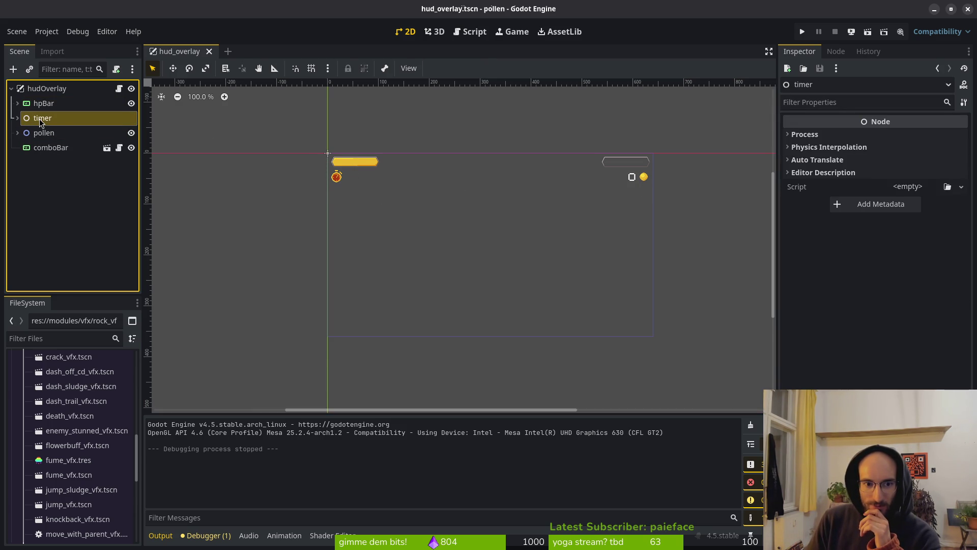
scroll(407, 231, "down", 7)
left_click(61, 124)
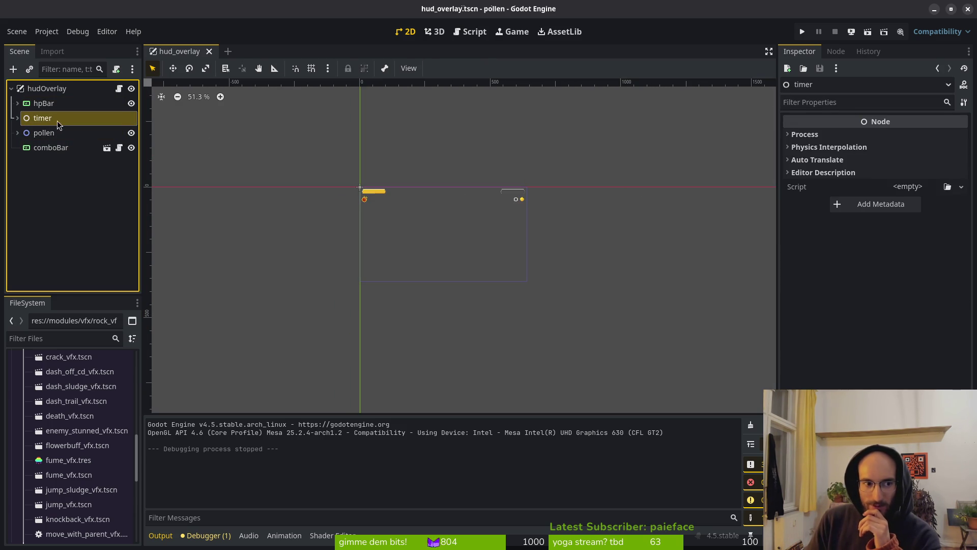
left_click(17, 118)
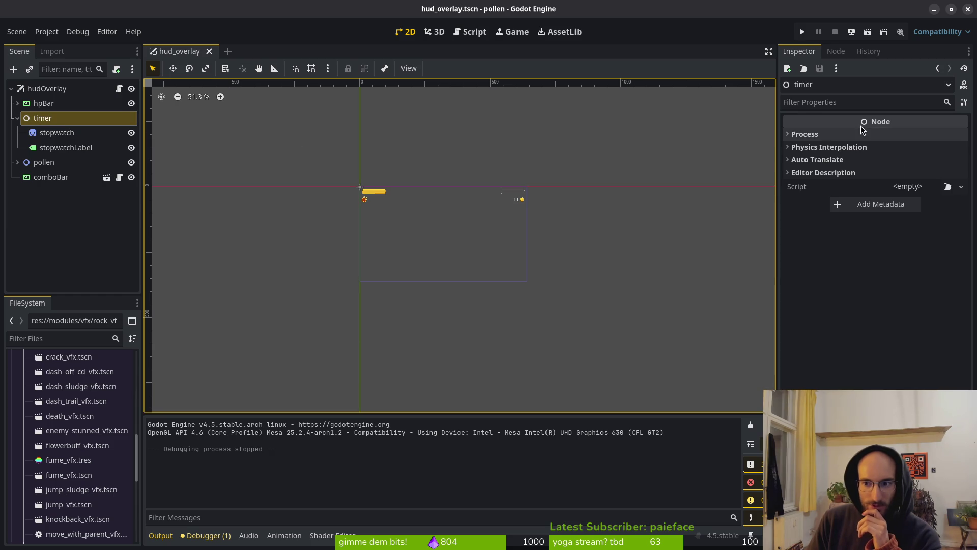
left_click(17, 117)
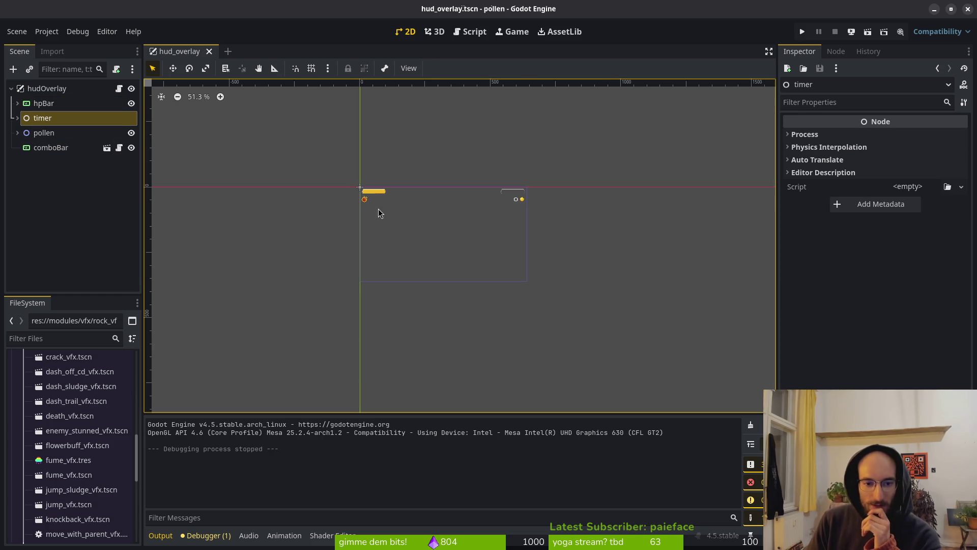
scroll(362, 204, "up", 2)
Move the stopwatch down to the HUD's bottom-left corner
left_click(361, 202)
scroll(363, 203, "up", 2)
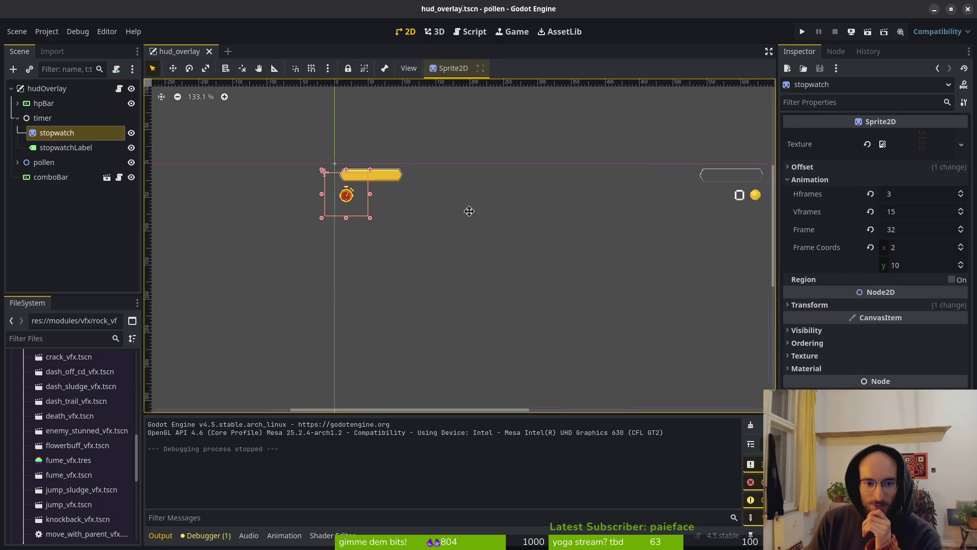
left_click_drag(398, 217, 423, 210)
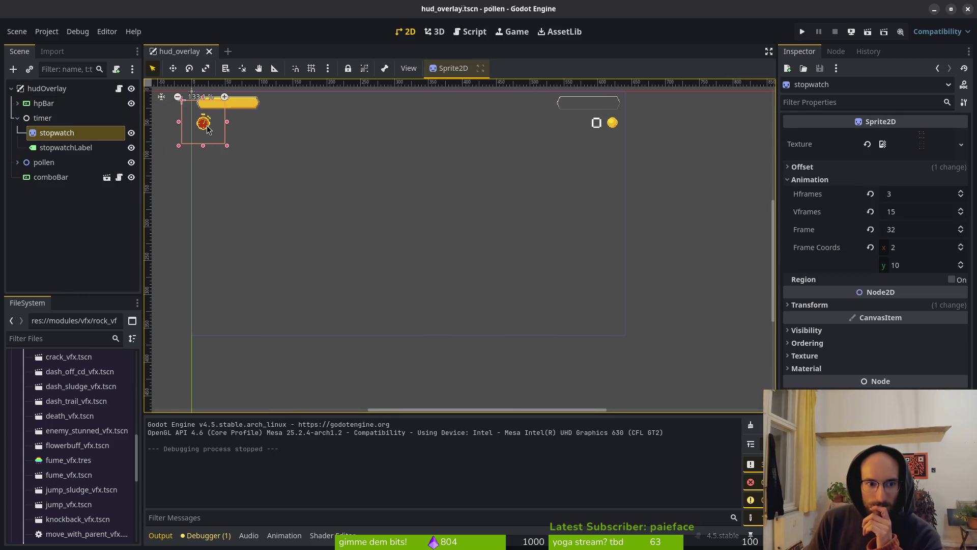
left_click_drag(207, 128, 213, 324)
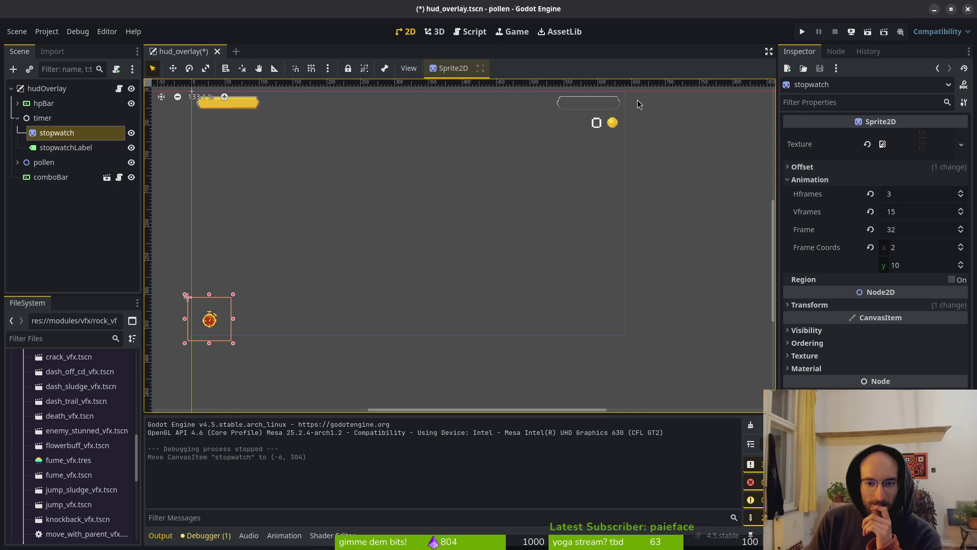
Select the whole pollen group and move the pollen counter down to the HUD's bottom
left_click(584, 127)
left_click(612, 125)
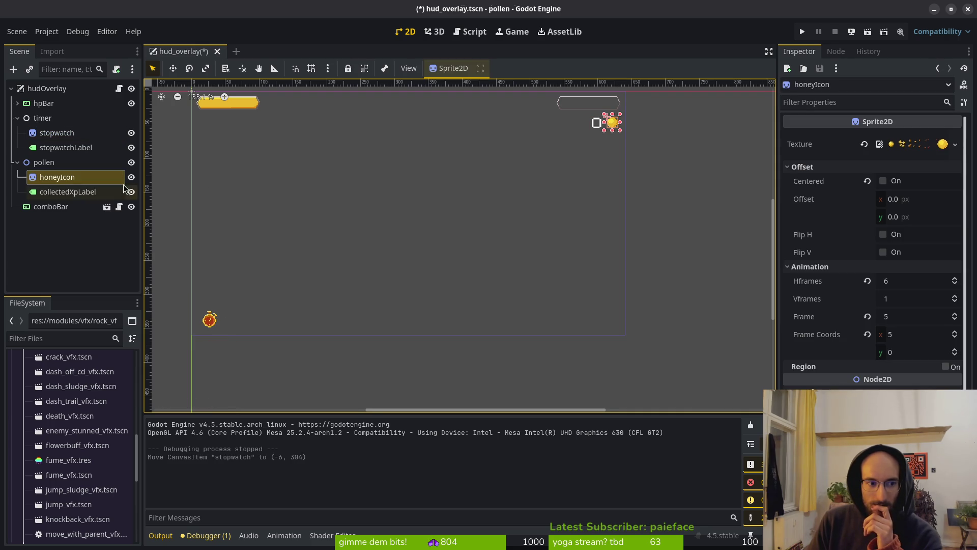
left_click(44, 162)
scroll(398, 179, "down", 4)
left_click_drag(271, 112, 271, 246)
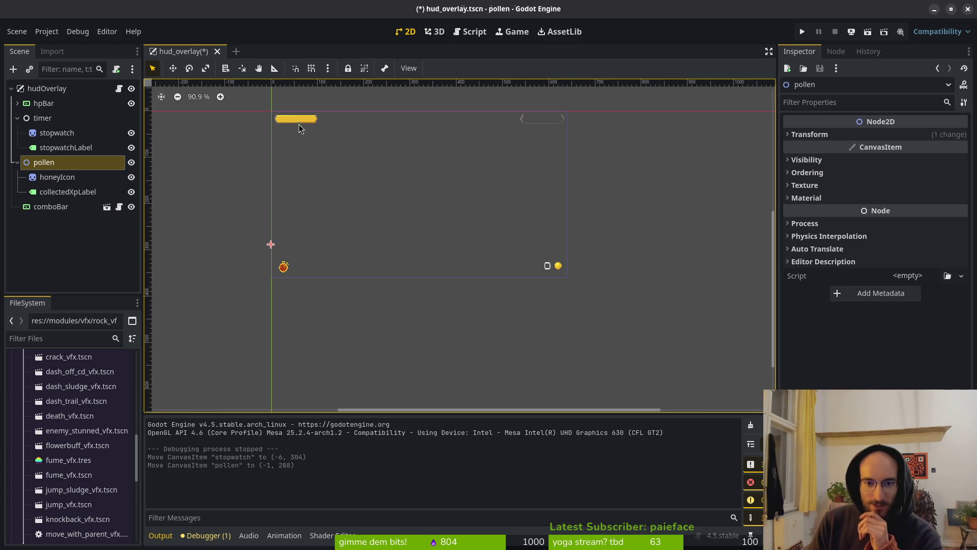
Nudge the stopwatch up, place its label beside it, and run the game
scroll(267, 257, "up", 5)
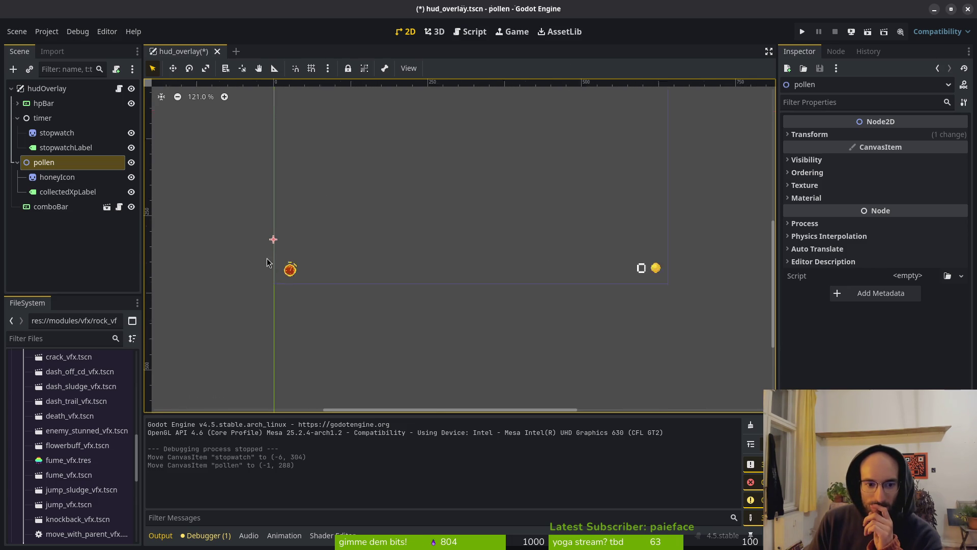
left_click_drag(299, 278, 299, 273)
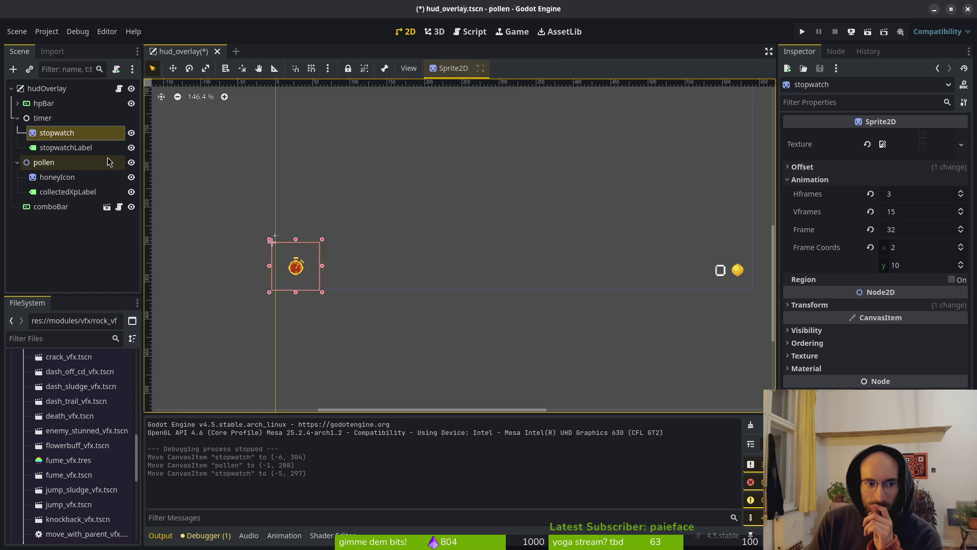
left_click(66, 147)
scroll(321, 224, "down", 3)
mouse_move(326, 122)
left_mouse_down()
mouse_move(342, 283)
mouse_move(331, 284)
left_mouse_up()
scroll(433, 273, "up", 3)
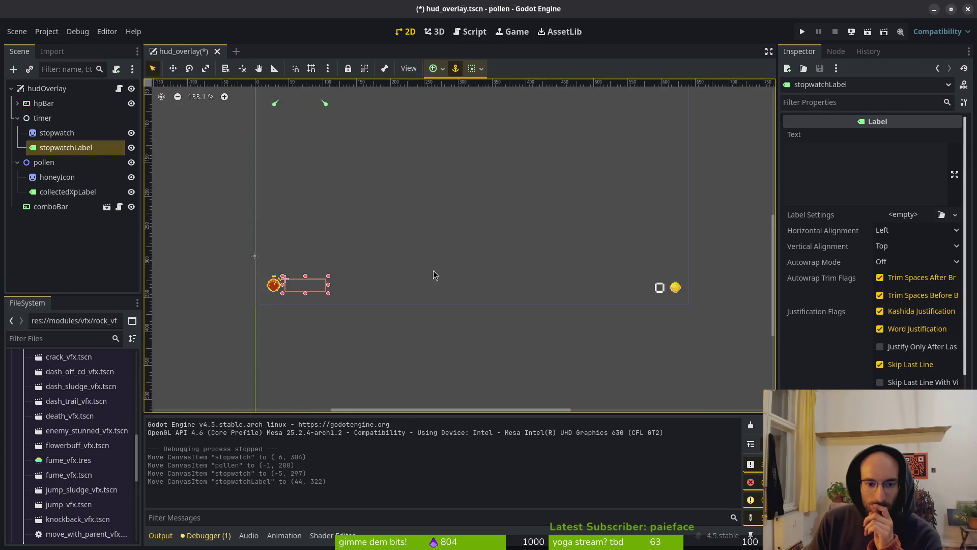
left_click(806, 32)
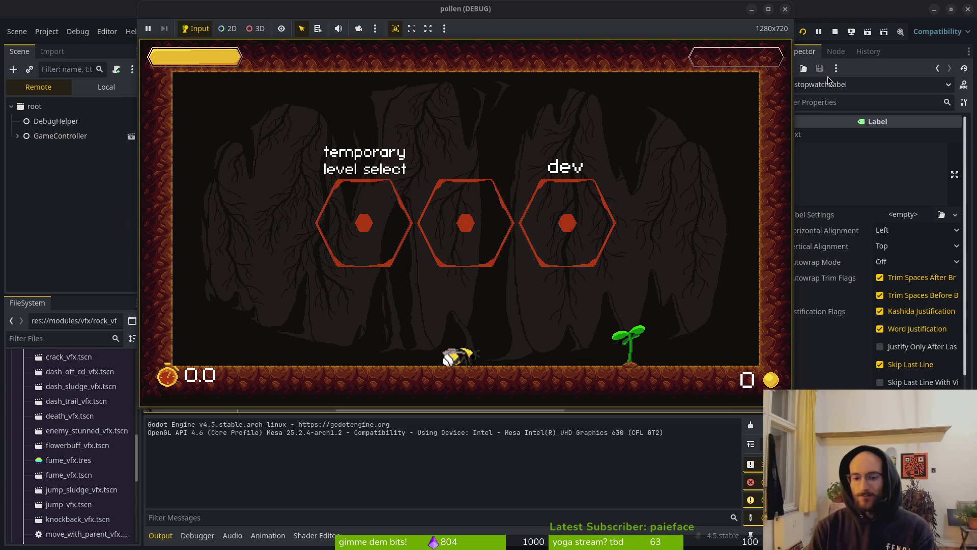
Play-test the lowered HUD by making the bee jump twice, then return to the editor
key("space")
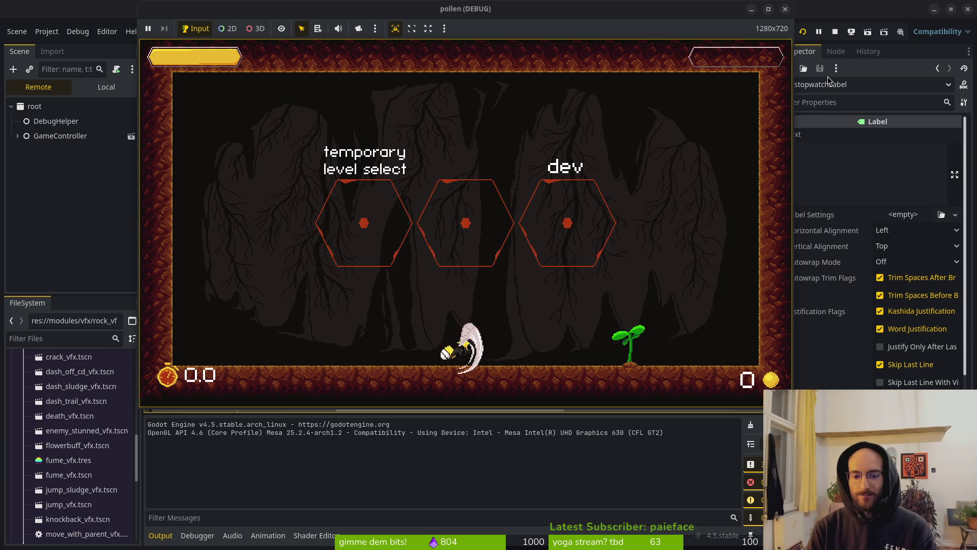
key("space")
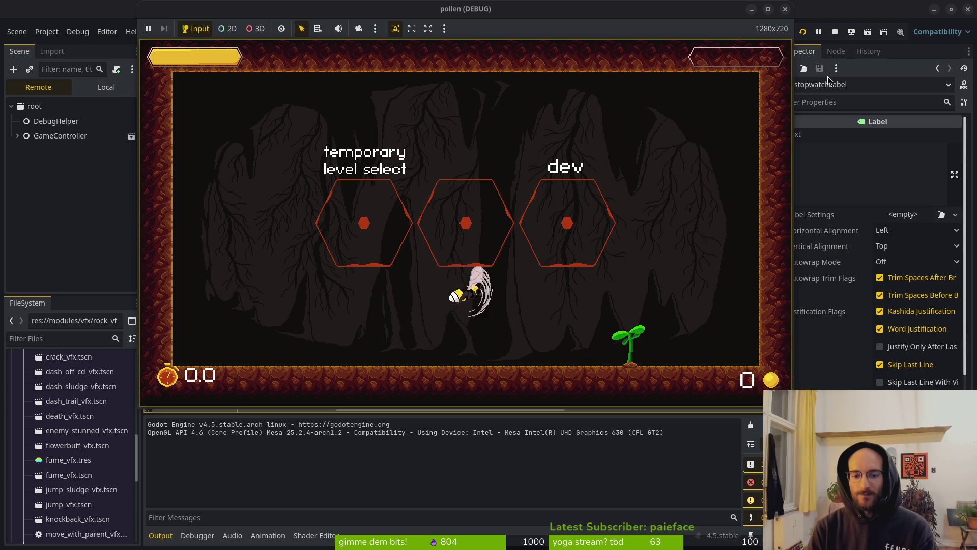
key("alt+Tab")
Undo the HUD moves, save hud_overlay, rerun the game, and save combobar.aseprite
key("ctrl+z")
key("ctrl+z")
key("ctrl+z")
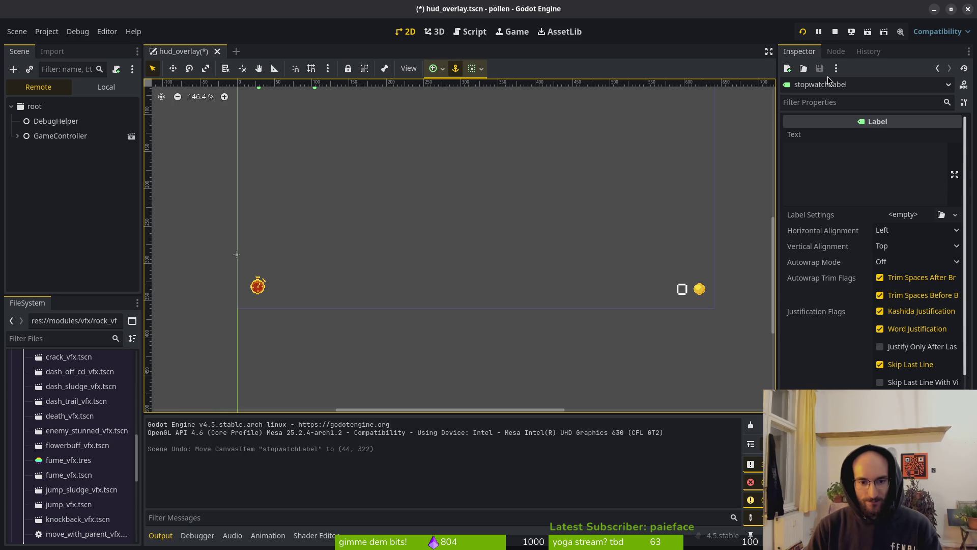
key("ctrl+s")
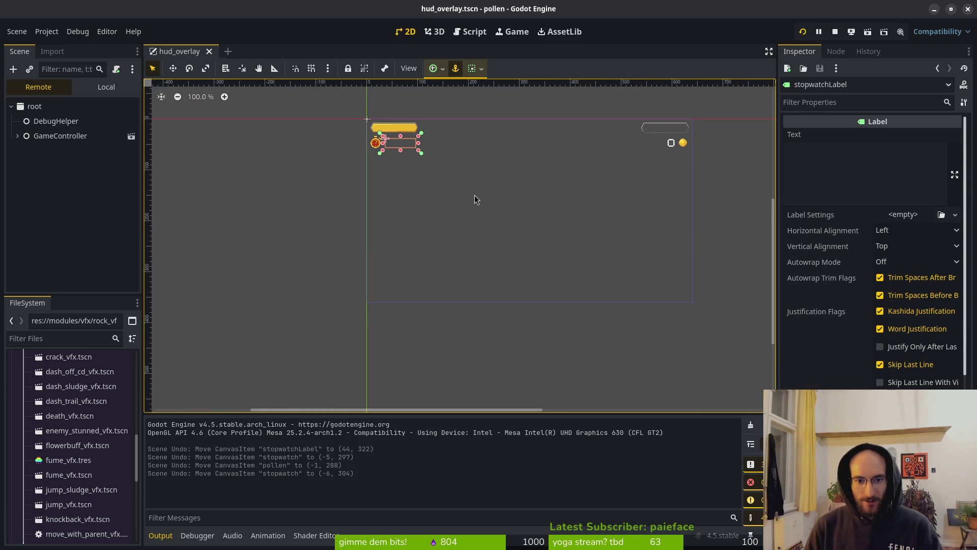
key("F5")
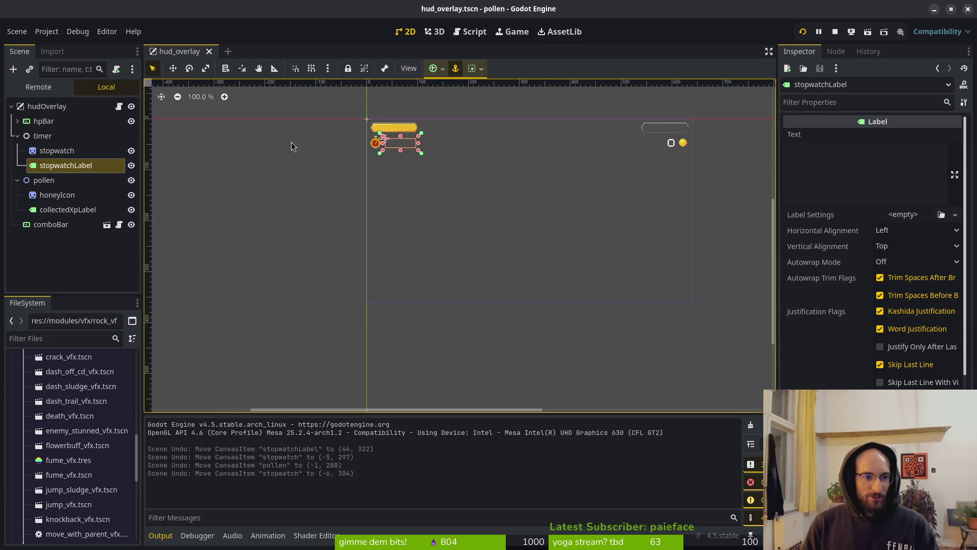
key("alt+Tab")
key("ctrl+s")
Make the decoration layer active and pan the view toward the bar's left end
scroll(564, 276, "down", 1)
left_click_drag(629, 292, 589, 275)
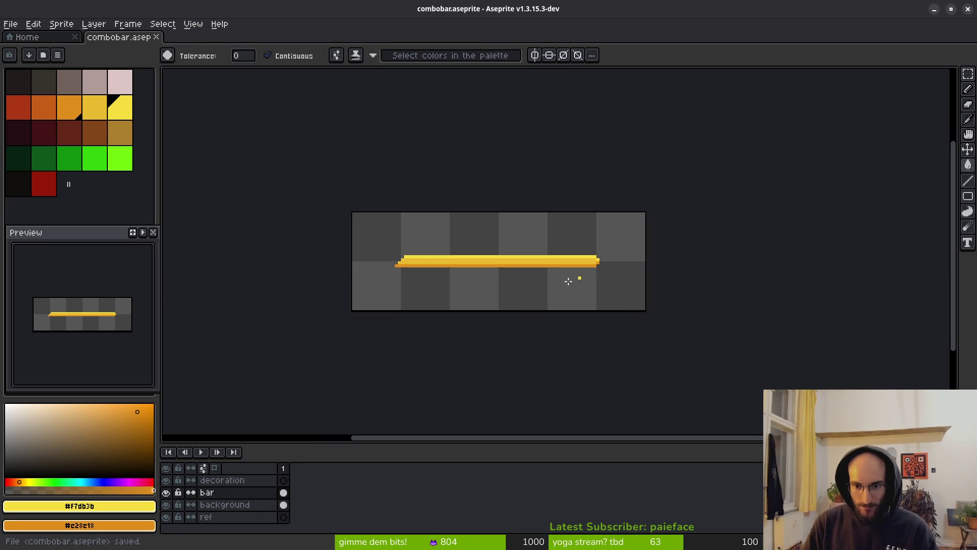
left_click(239, 481)
scroll(609, 268, "up", 3)
scroll(519, 259, "up", 1)
scroll(511, 253, "down", 2)
left_click_drag(511, 253, 615, 253)
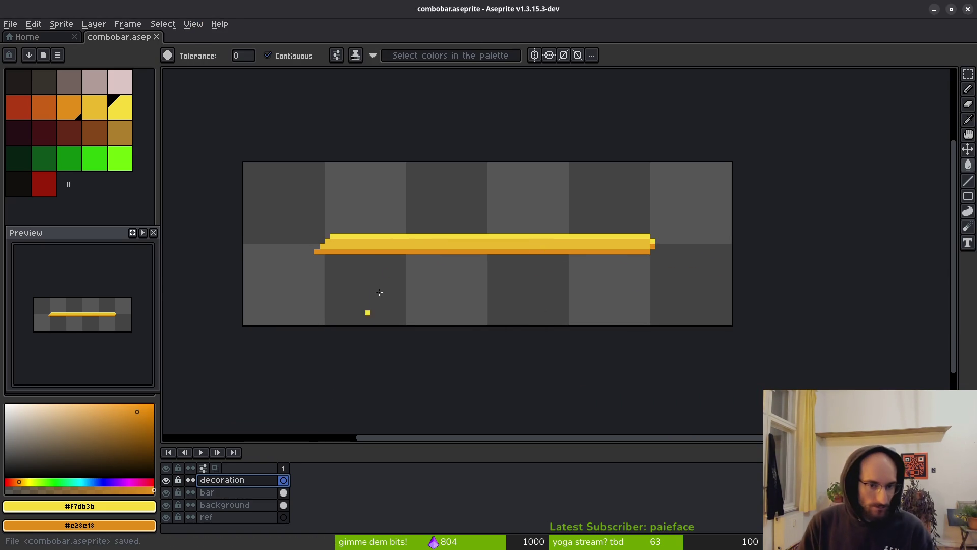
scroll(654, 246, "up", 1)
scroll(656, 247, "up", 1)
scroll(626, 258, "down", 1)
left_click_drag(391, 270, 437, 269)
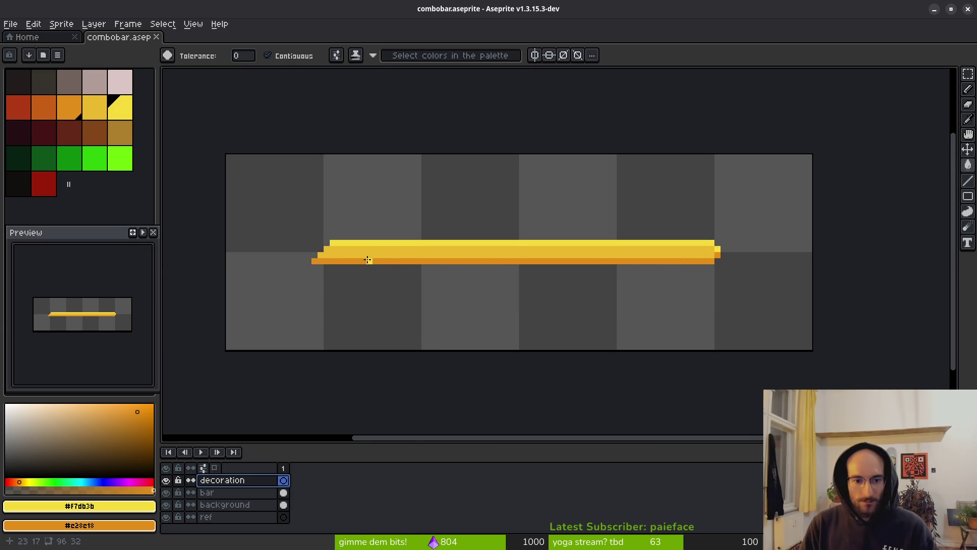
Select the bar's tapered left end and nudge it right on the bar layer
key("m")
scroll(305, 252, "up", 1)
left_click_drag(295, 203, 382, 278)
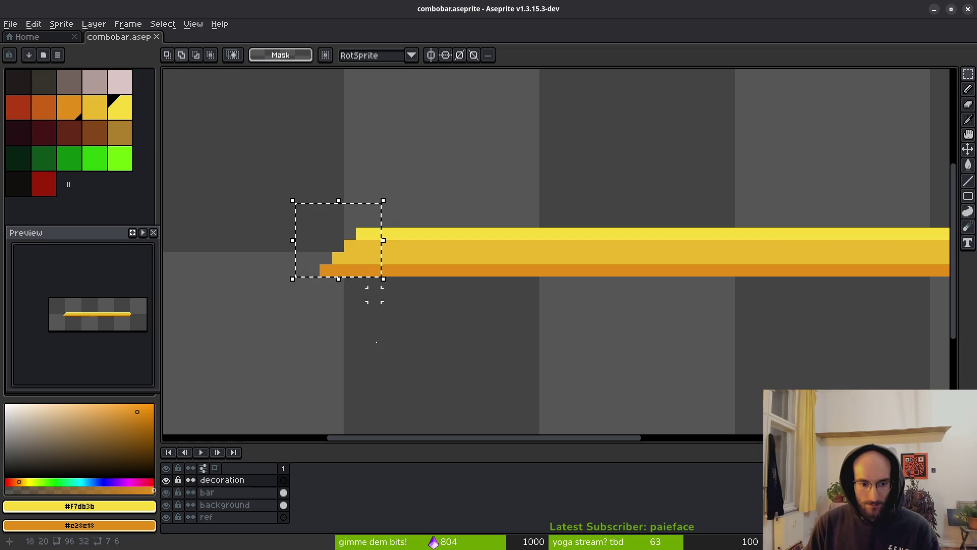
left_click(257, 497)
key("Right")
key("Right")
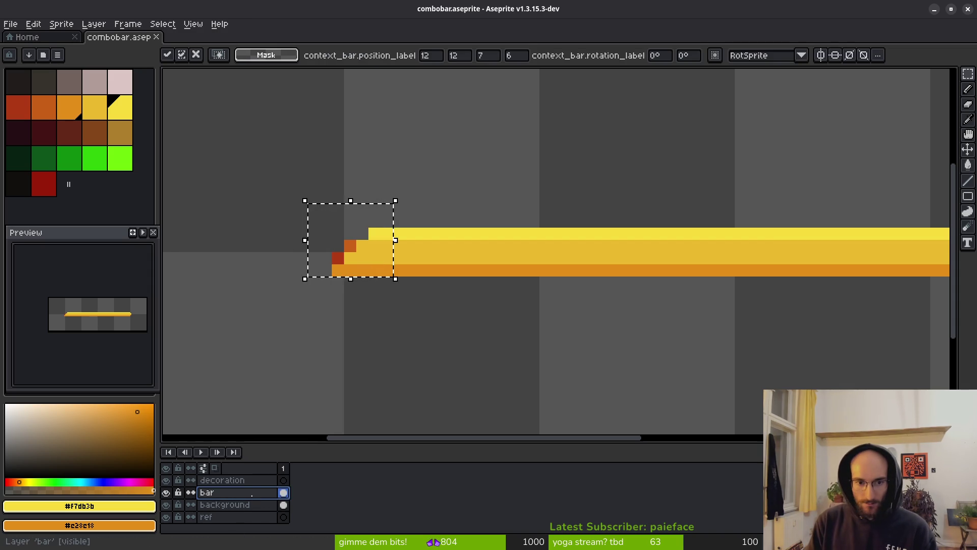
scroll(650, 341, "down", 3)
scroll(646, 315, "up", 3)
left_click(646, 298)
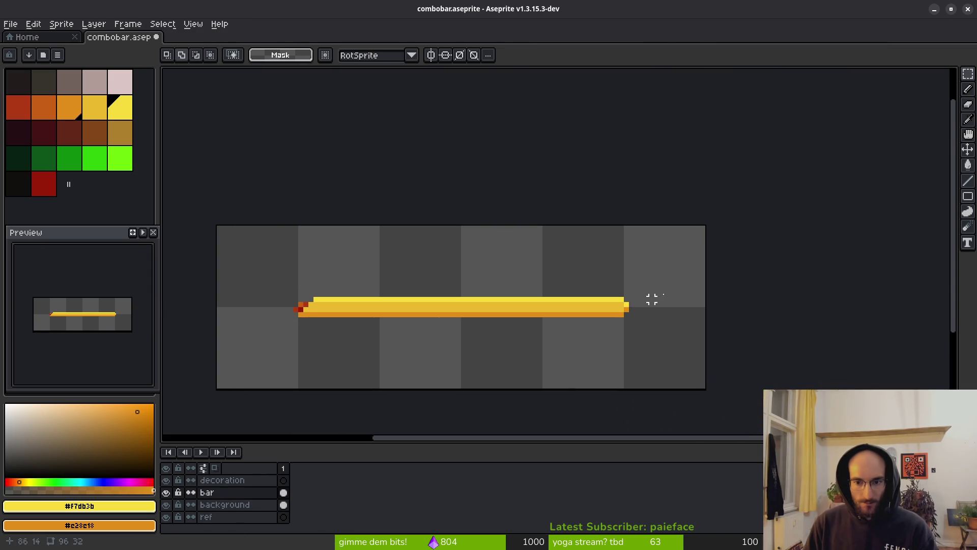
Select the bar's right end, clear the selection, and hide the yellow bar layer
mouse_move(529, 277)
left_mouse_down()
mouse_move(650, 394)
mouse_move(646, 375)
left_mouse_up()
key("ctrl+d")
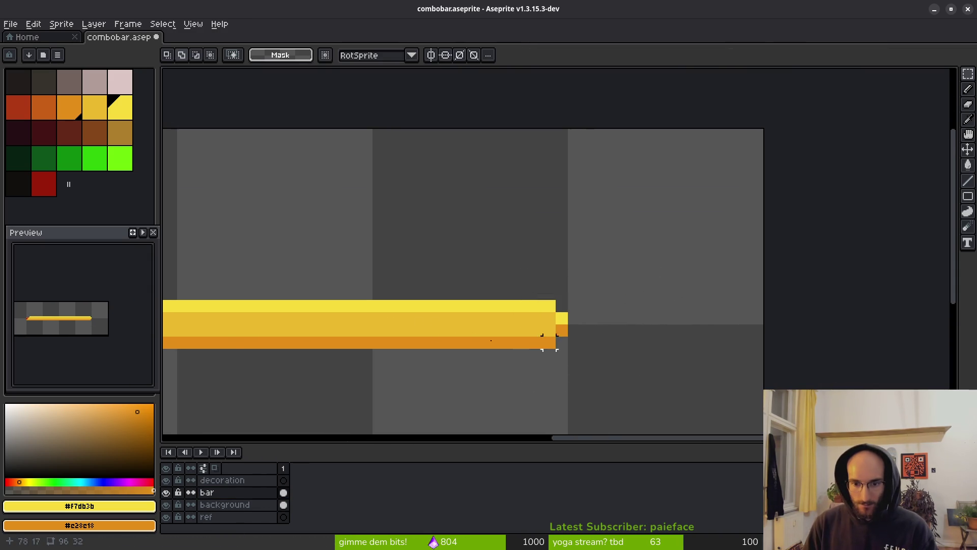
scroll(735, 304, "down", 3)
left_click(224, 505)
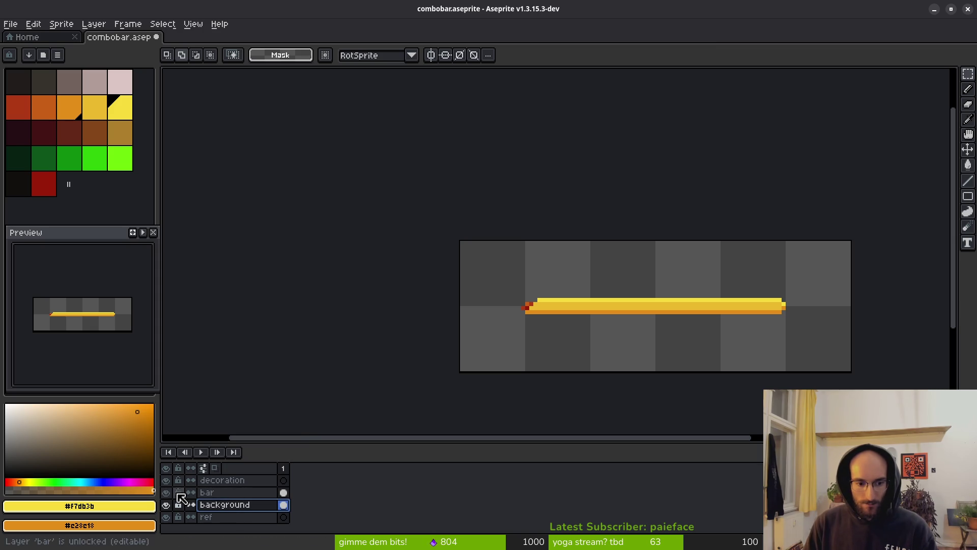
Inspect the red background bar's left end with marquee selections on the background layer
left_click(166, 492)
scroll(635, 308, "up", 1)
mouse_move(333, 264)
left_mouse_down()
mouse_move(444, 322)
mouse_move(685, 336)
left_mouse_up()
scroll(665, 307, "down", 1)
key("ctrl+d")
scroll(475, 312, "up", 1)
left_click_drag(441, 265, 509, 332)
scroll(509, 332, "down", 1)
key("ctrl+d")
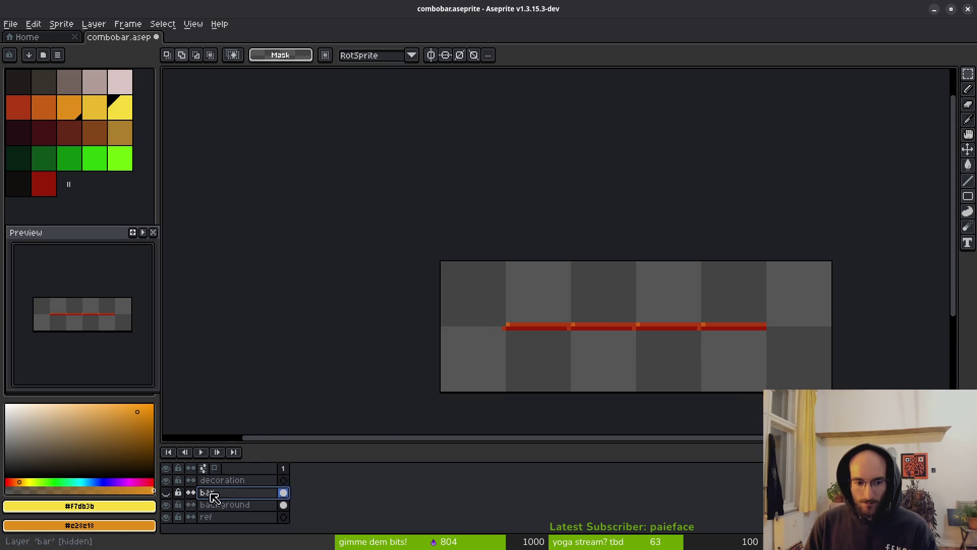
Show the yellow bar layer again and undo both end edits
left_click(167, 492)
key("ctrl+z")
key("ctrl+z")
key("ctrl+z")
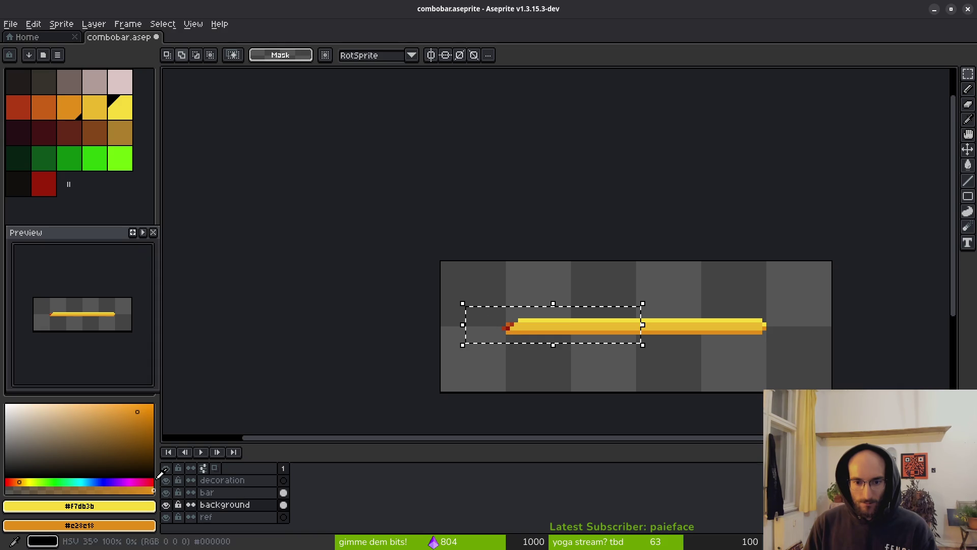
key("ctrl+z")
key("ctrl+z")
key("ctrl+z")
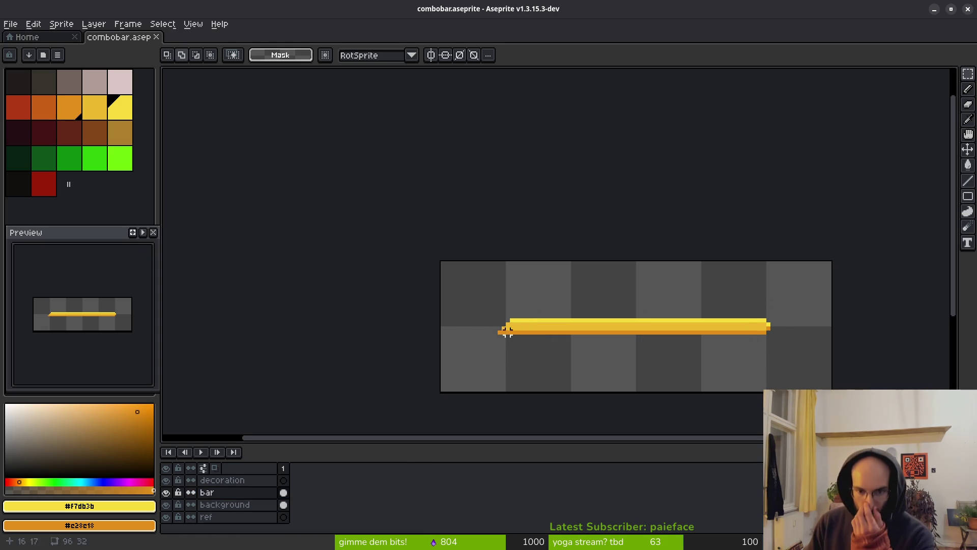
scroll(504, 338, "up", 5)
scroll(499, 329, "up", 3)
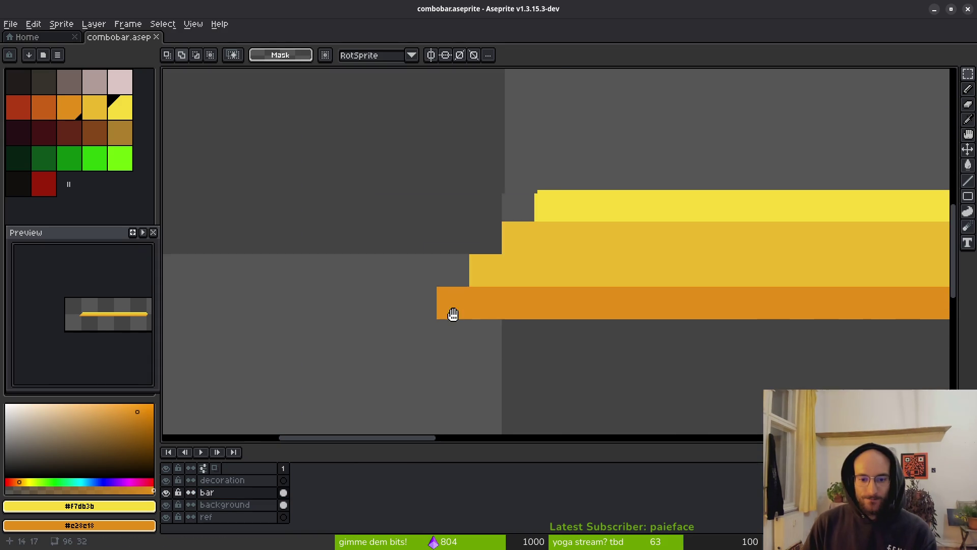
Erase the leftmost pixel of the orange bottom row and save the file
key("e")
left_click(514, 322)
key("alt")
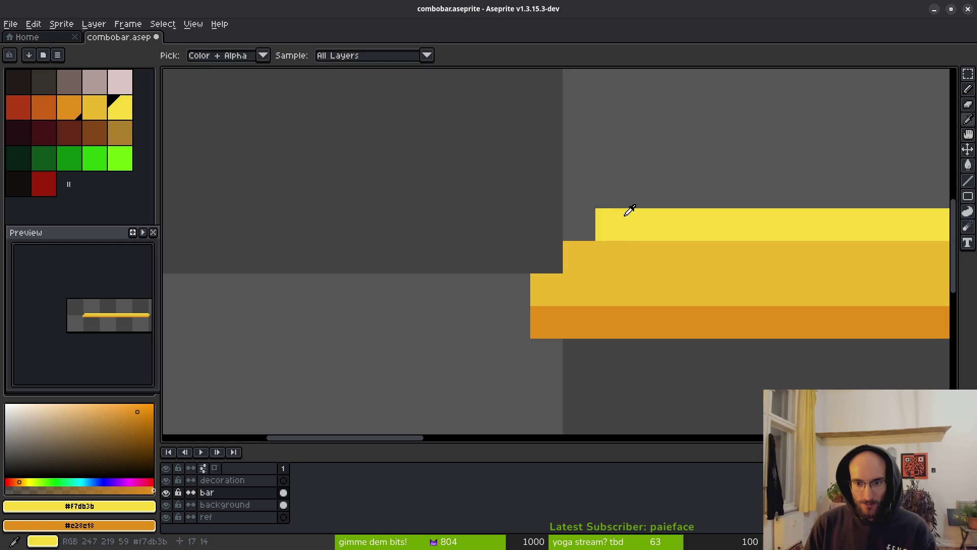
key("b")
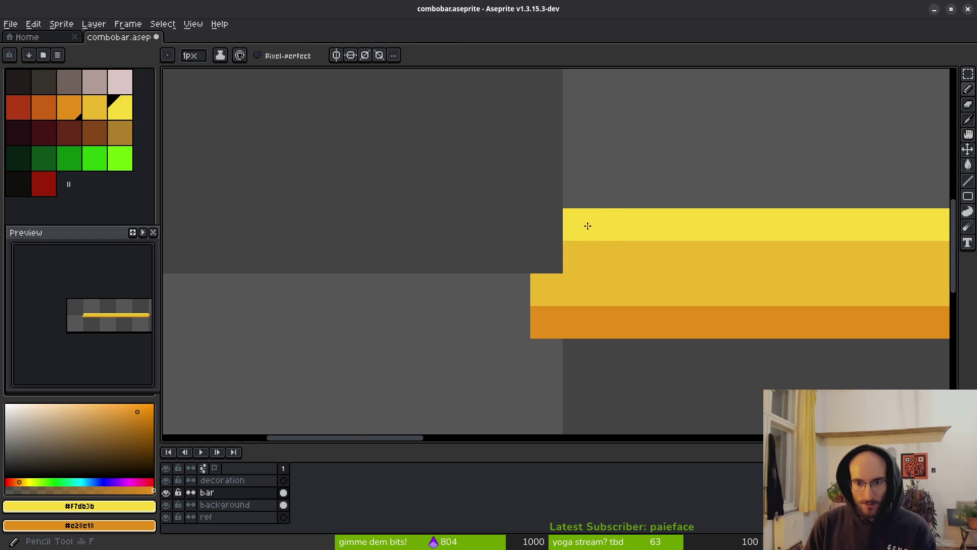
scroll(657, 290, "down", 7)
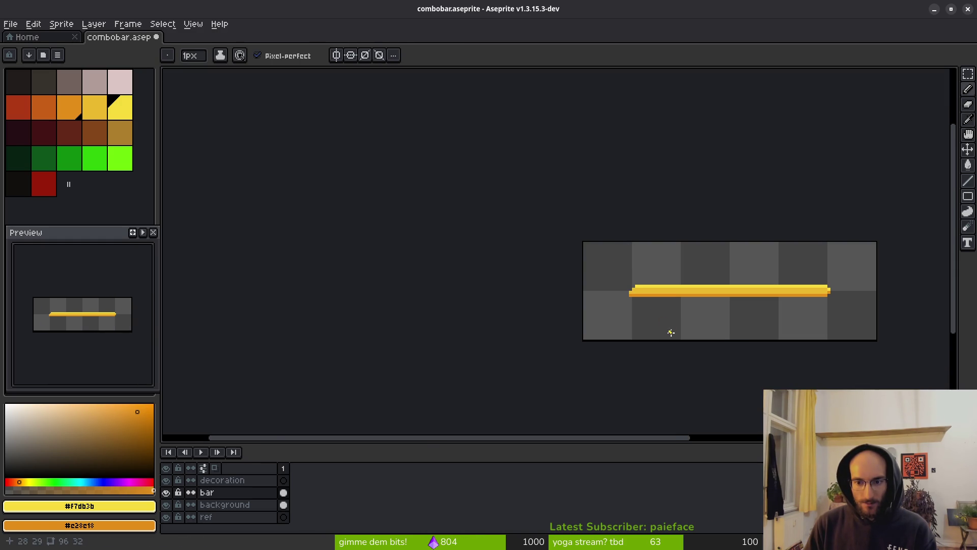
scroll(670, 327, "down", 3)
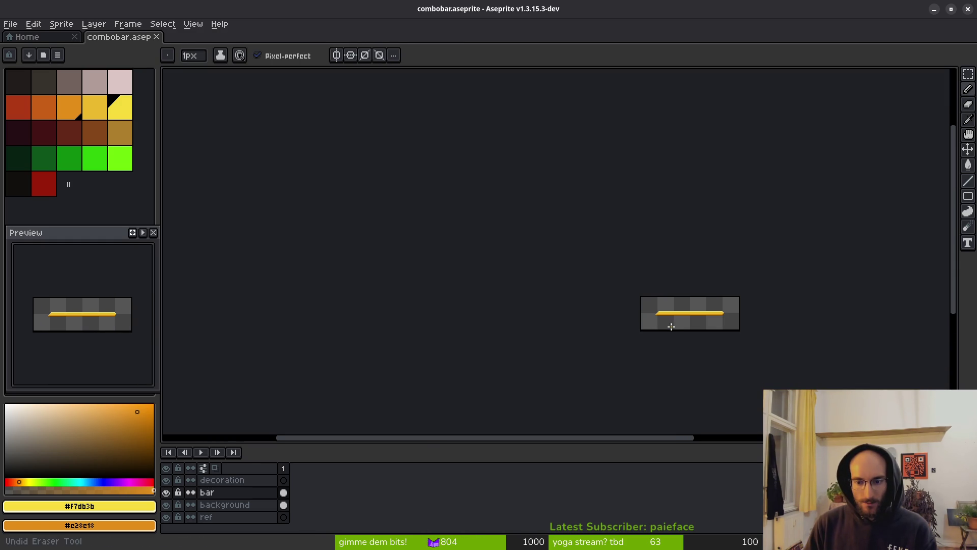
scroll(670, 326, "up", 4)
key("ctrl+s")
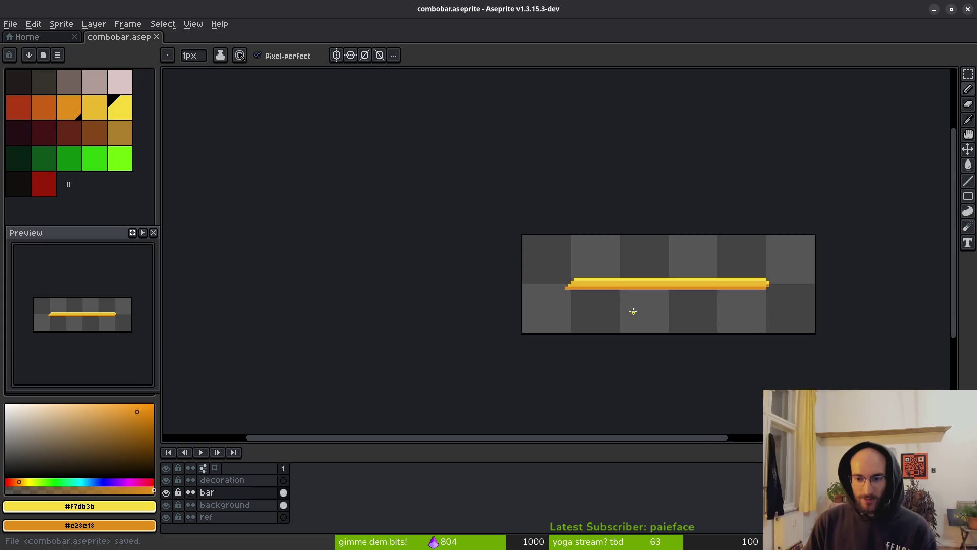
Edit a pixel at the bar's left end to finish the stepped taper and save
scroll(622, 307, "right", 3)
scroll(480, 266, "up", 4)
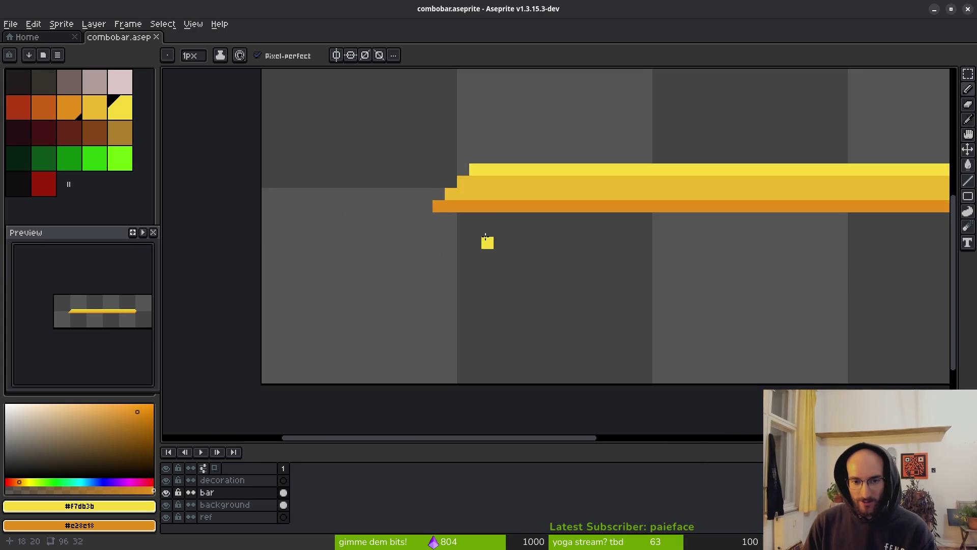
left_click(467, 242)
scroll(581, 310, "down", 4)
key("ctrl+s")
scroll(563, 276, "up", 3)
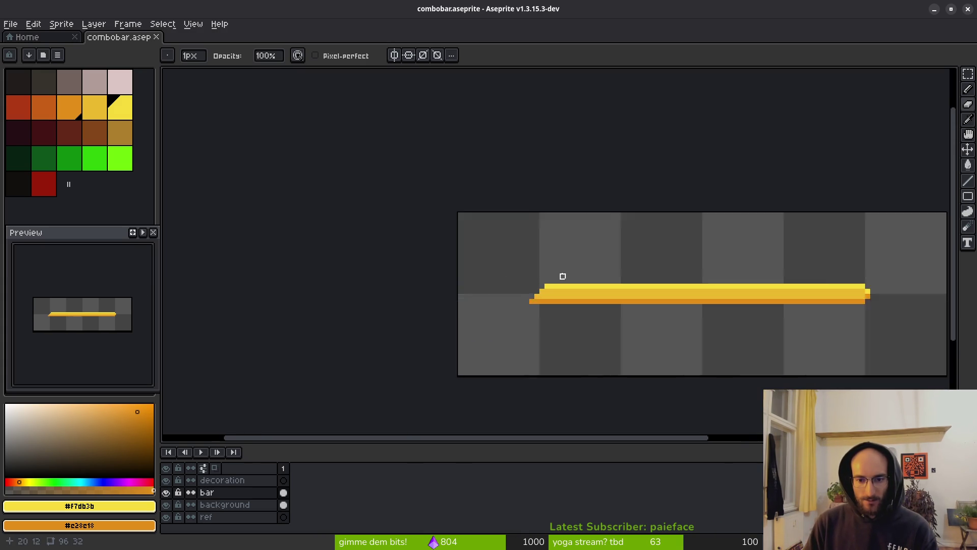
scroll(616, 336, "down", 2)
scroll(532, 277, "up", 2)
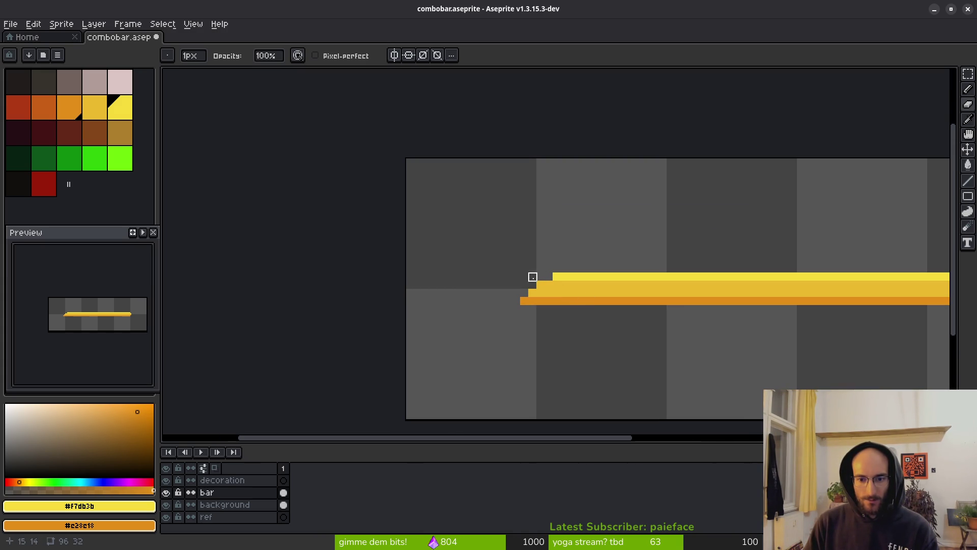
scroll(639, 338, "down", 4)
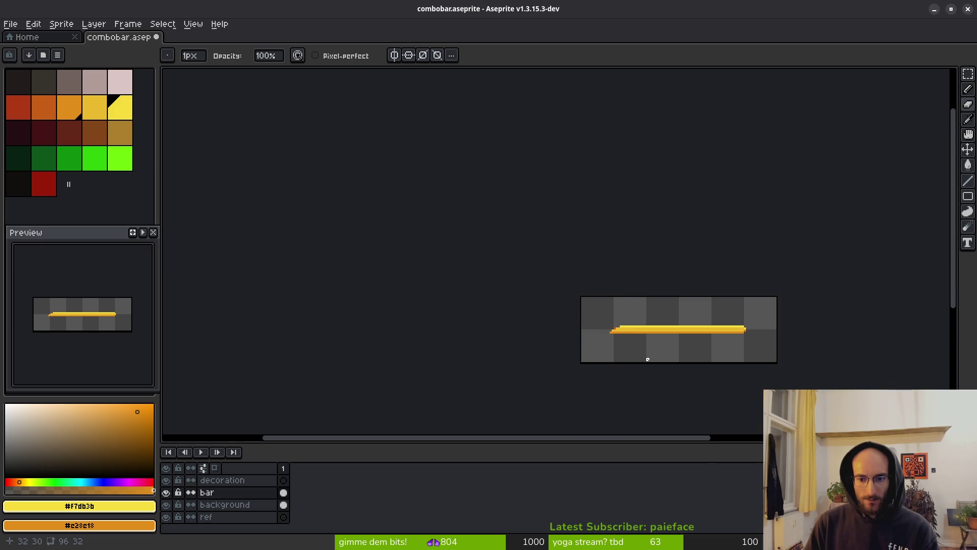
key("ctrl+s")
scroll(661, 351, "up", 4)
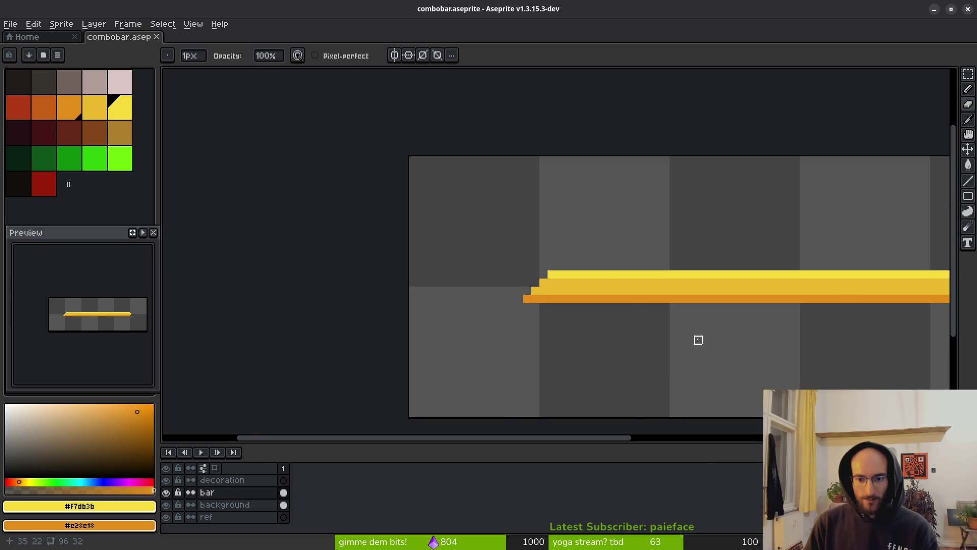
Hide the yellow fill bar layer so only the red background stays visible
scroll(588, 272, "down", 2)
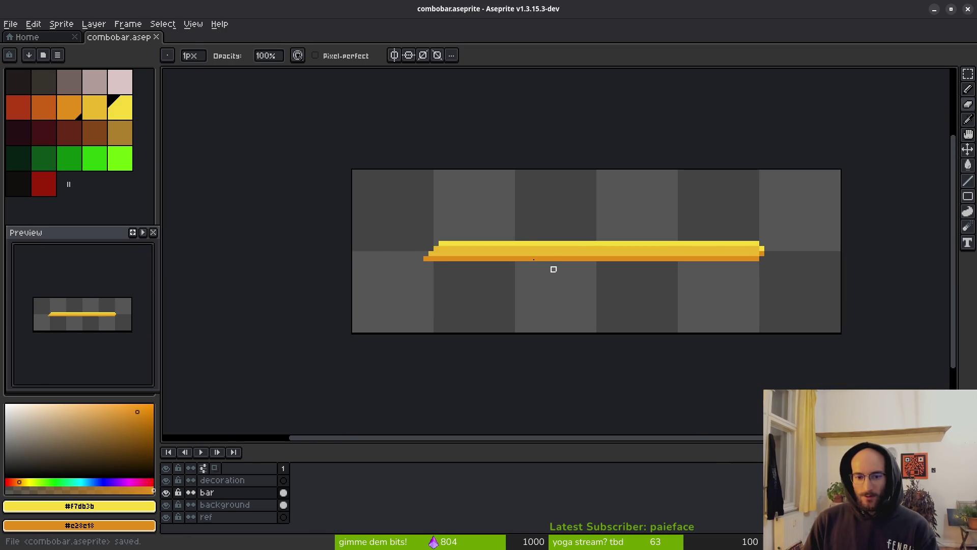
left_click(166, 492)
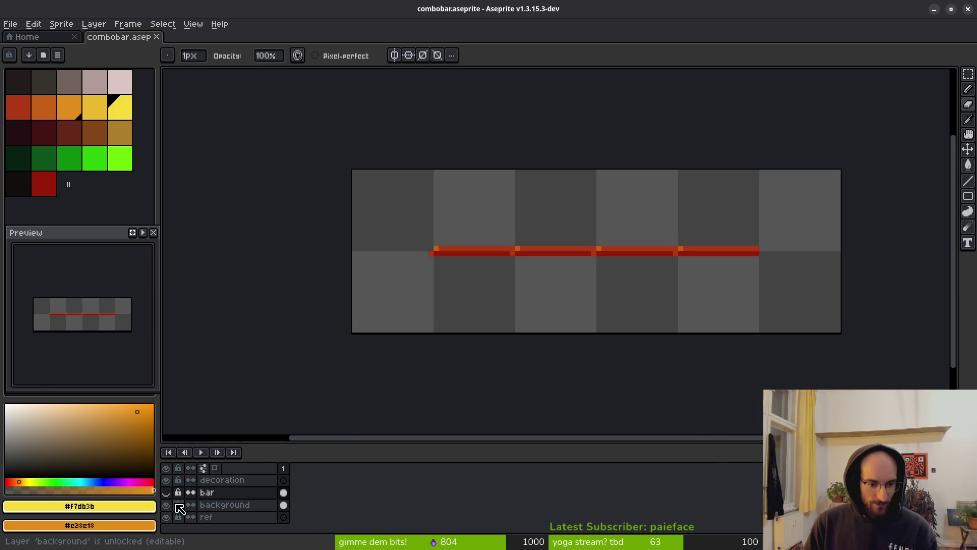
left_click(167, 505)
left_click(167, 505)
key("v")
Export the sprite sheet and name the output file combobarBackground.png
key("ctrl+e")
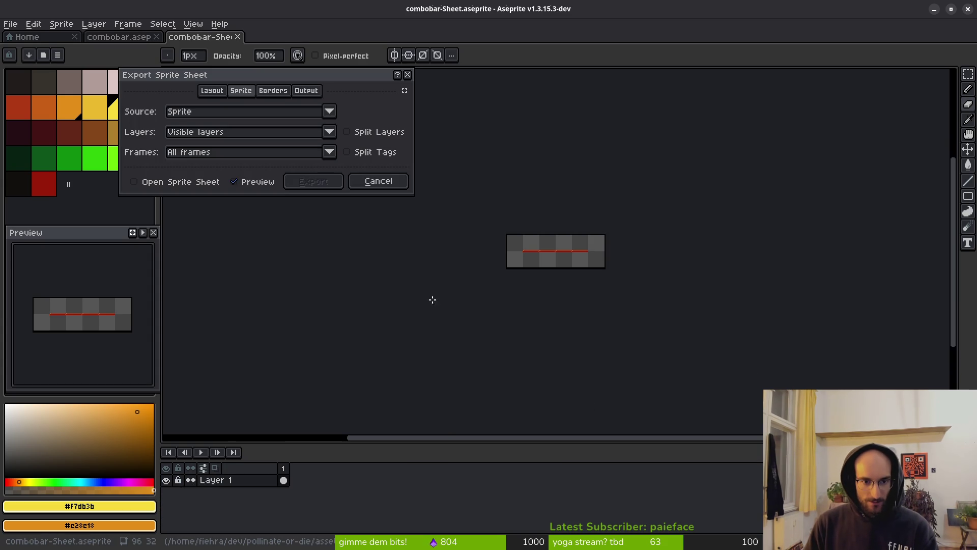
left_click(321, 183)
key("ctrl+shift+e")
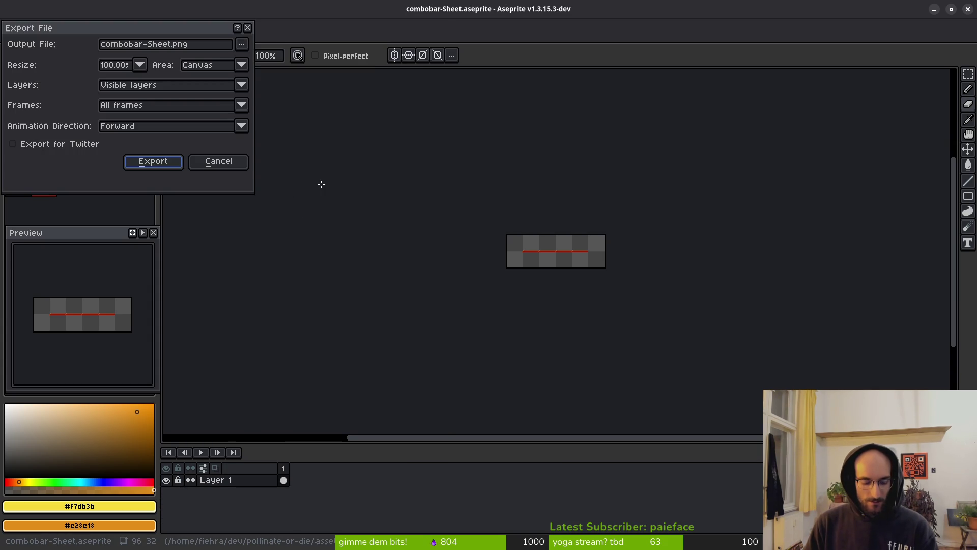
left_click(242, 44)
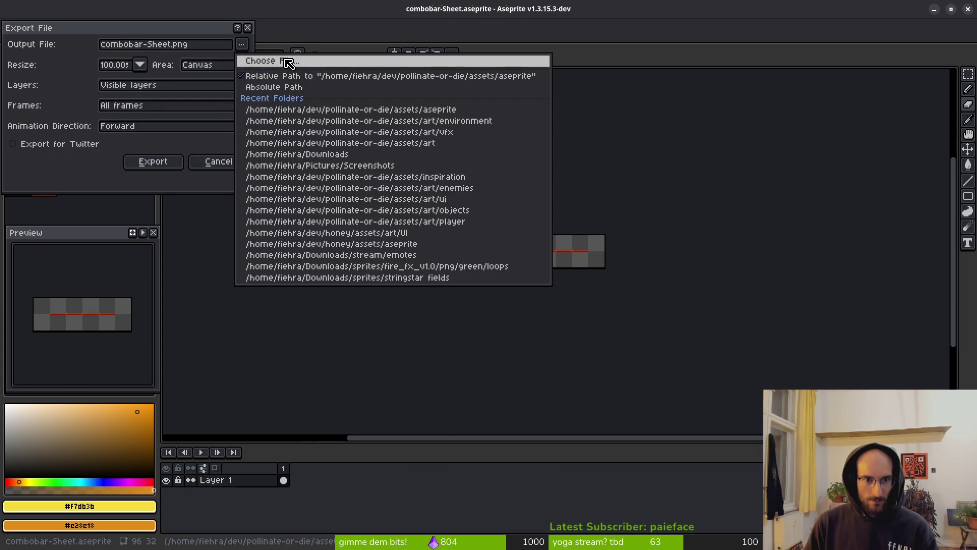
left_click(289, 62)
left_click(103, 441)
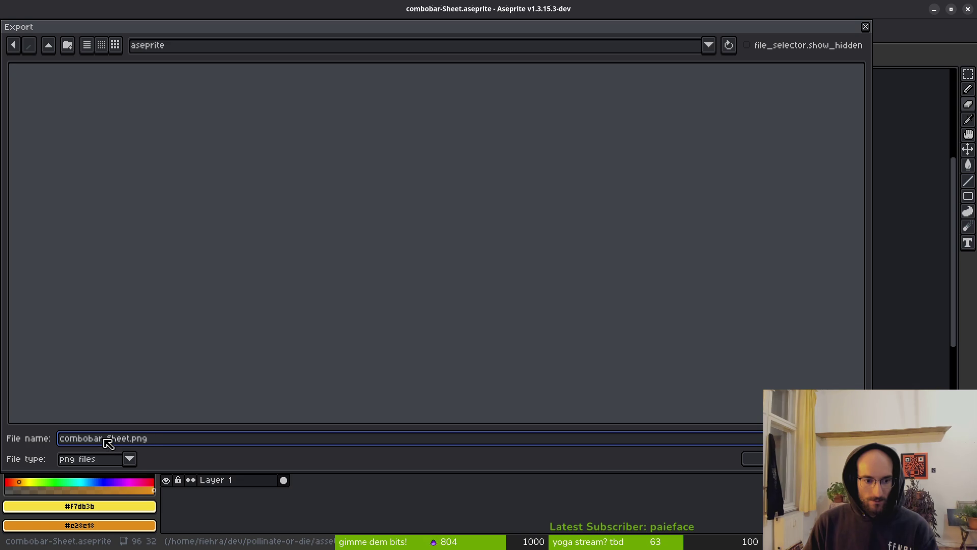
key("BackSpace")
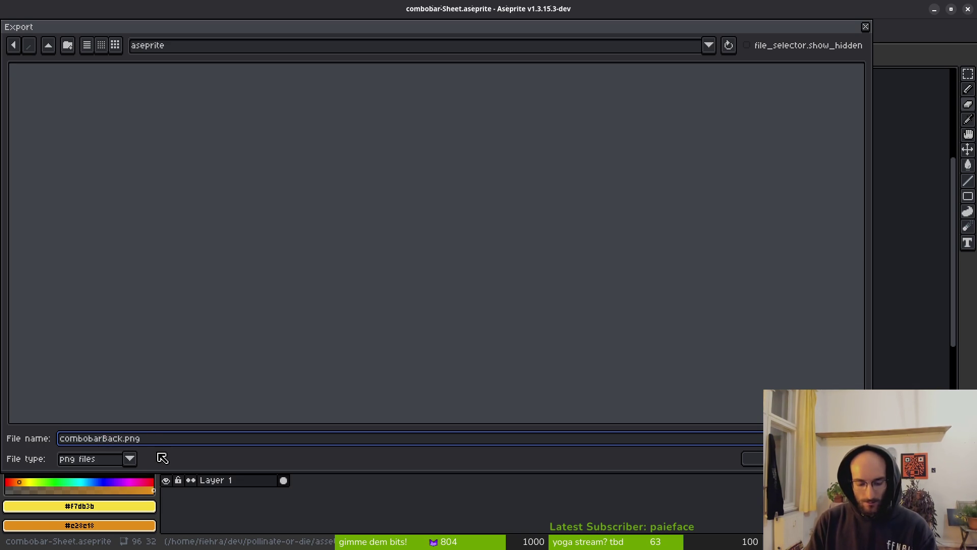
key("Return")
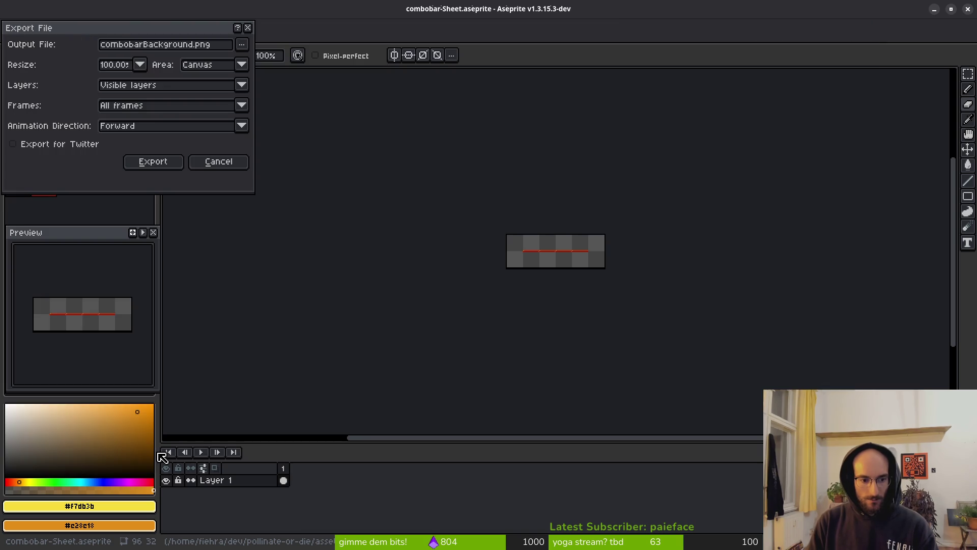
Place combobarBackground.png in the assets ui folder and export it
left_click(242, 44)
left_click(257, 60)
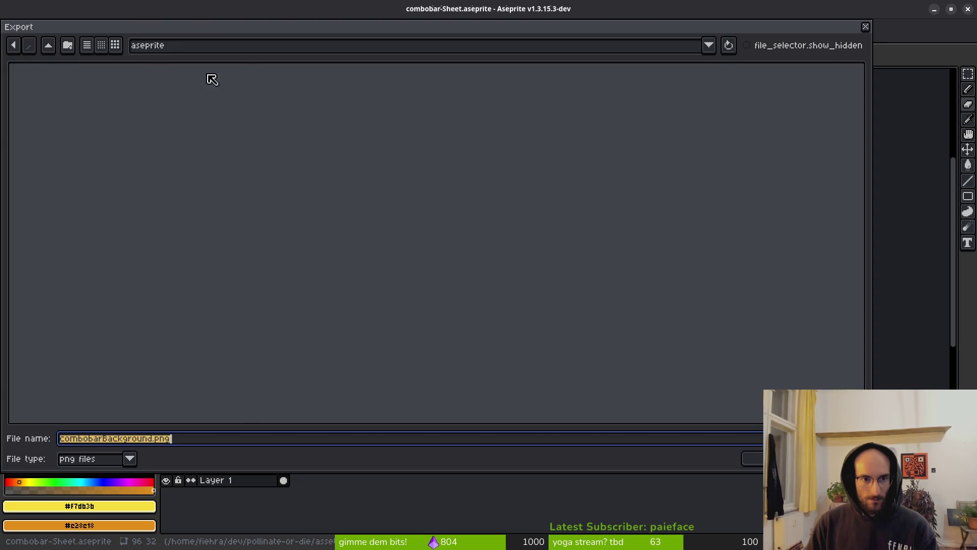
left_click(48, 45)
double_click(658, 100)
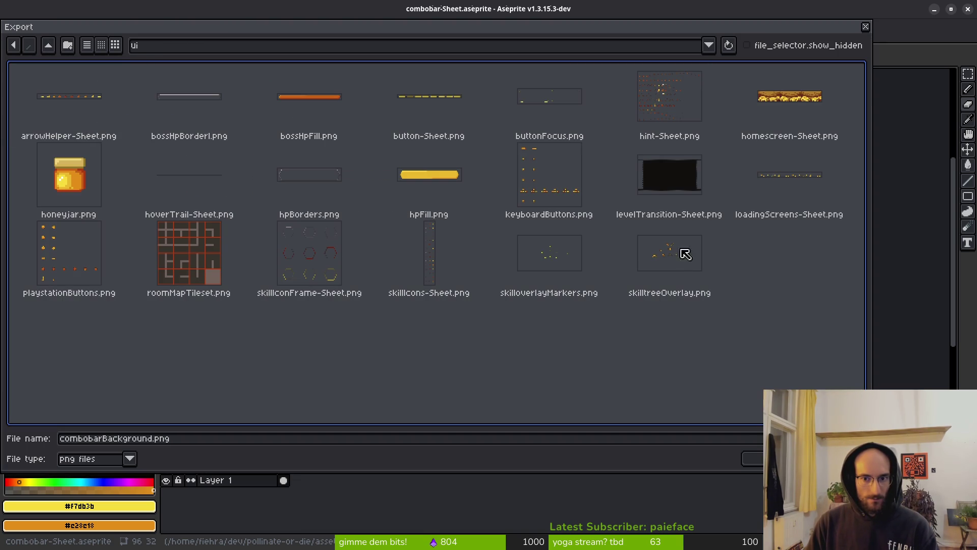
left_click(761, 462)
left_click(161, 162)
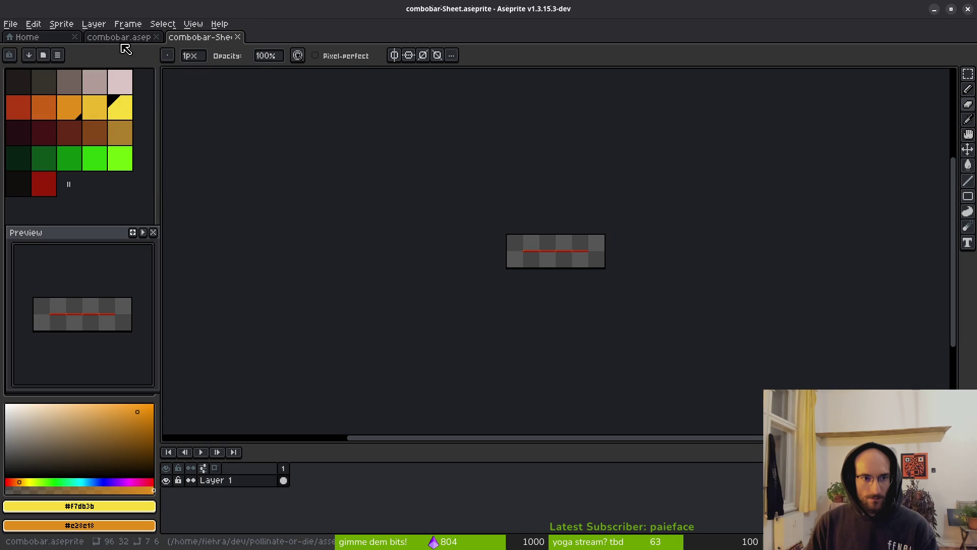
Return to the combobar sprite, showing the yellow bar layer and hiding the background
left_click(118, 37)
left_click(211, 37)
left_click(131, 38)
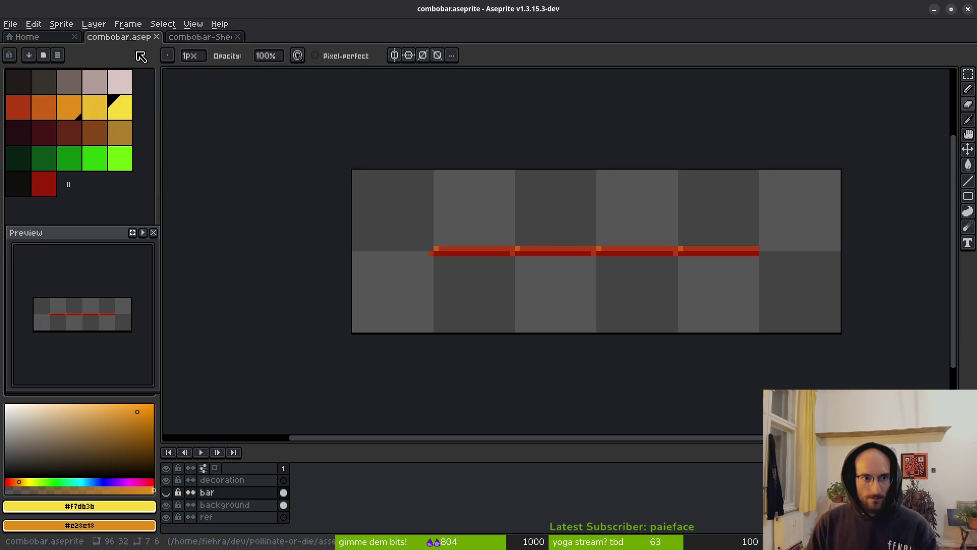
left_click(166, 492)
left_click(166, 504)
key("ctrl")
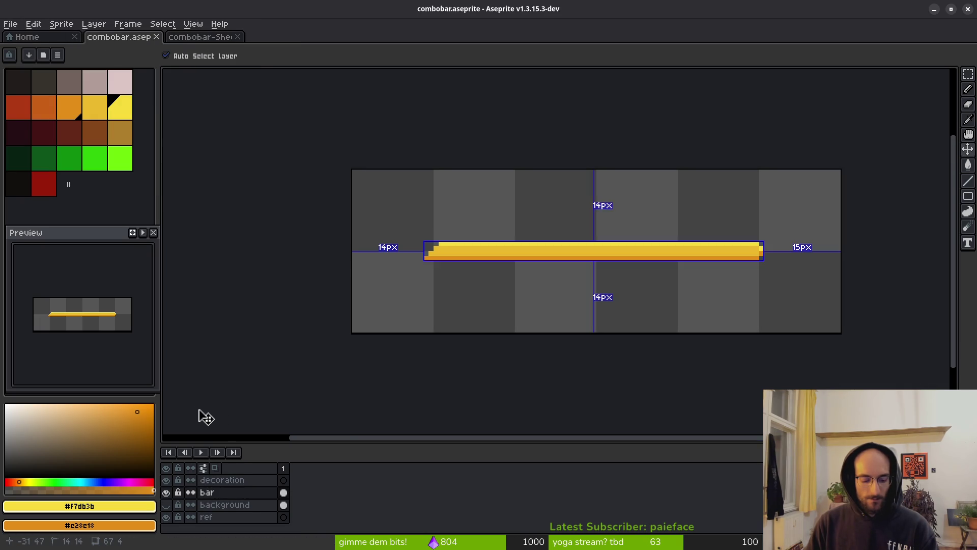
Start a sprite sheet export and browse to the assets/art/ui folder
key("ctrl+e")
left_click(308, 181)
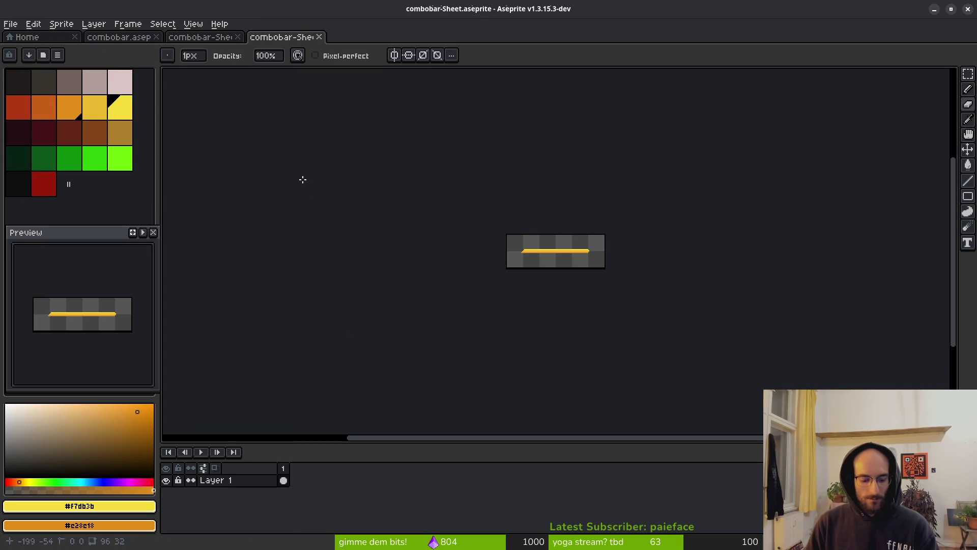
key("ctrl+alt+shift+s")
left_click(242, 44)
left_click(254, 59)
left_click(51, 46)
left_click(49, 99)
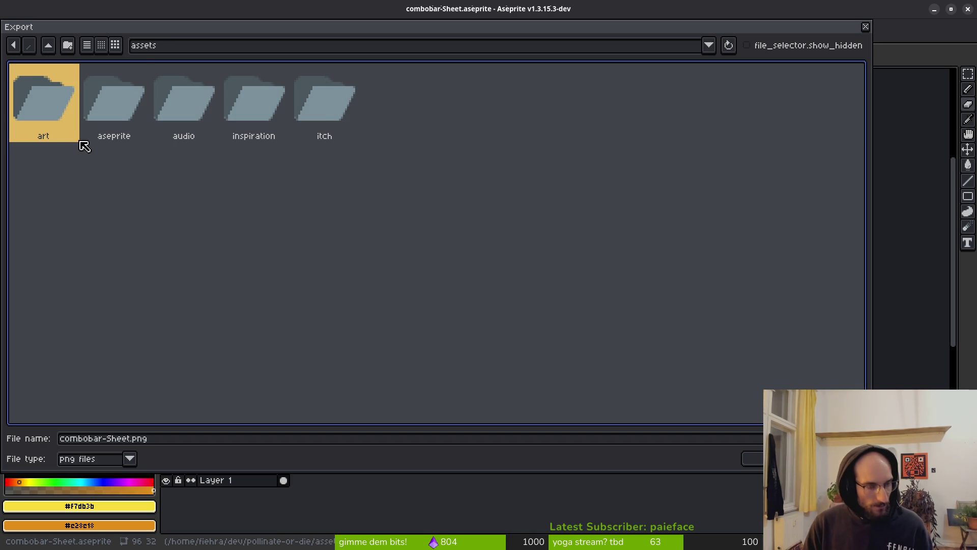
double_click(61, 92)
double_click(623, 94)
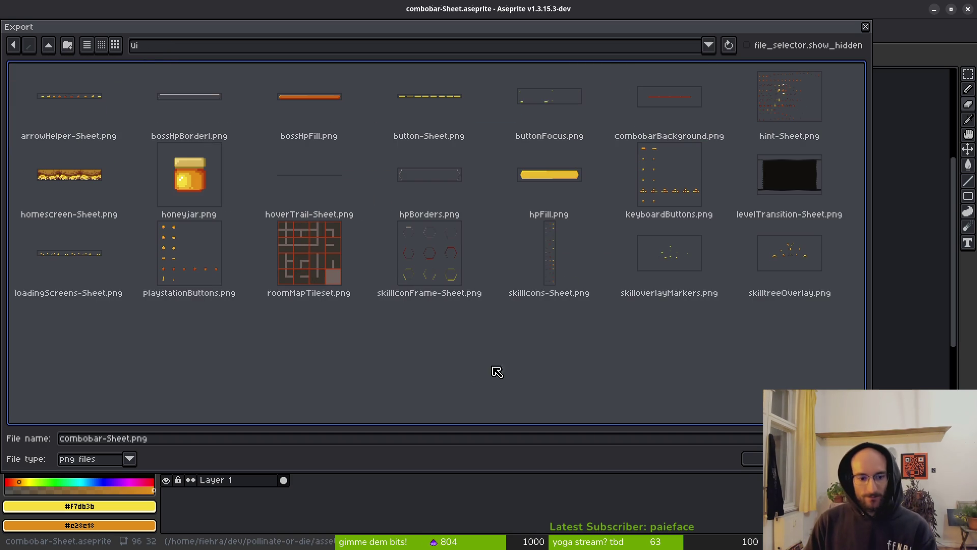
Rename the output file to combobar.png and export it
left_click_drag(131, 438, 105, 441)
type("Top")
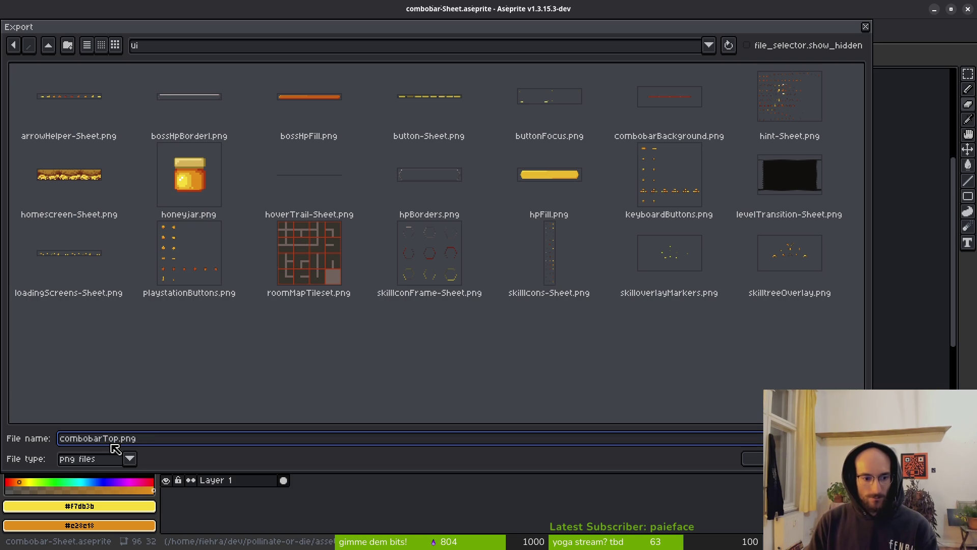
key("Delete")
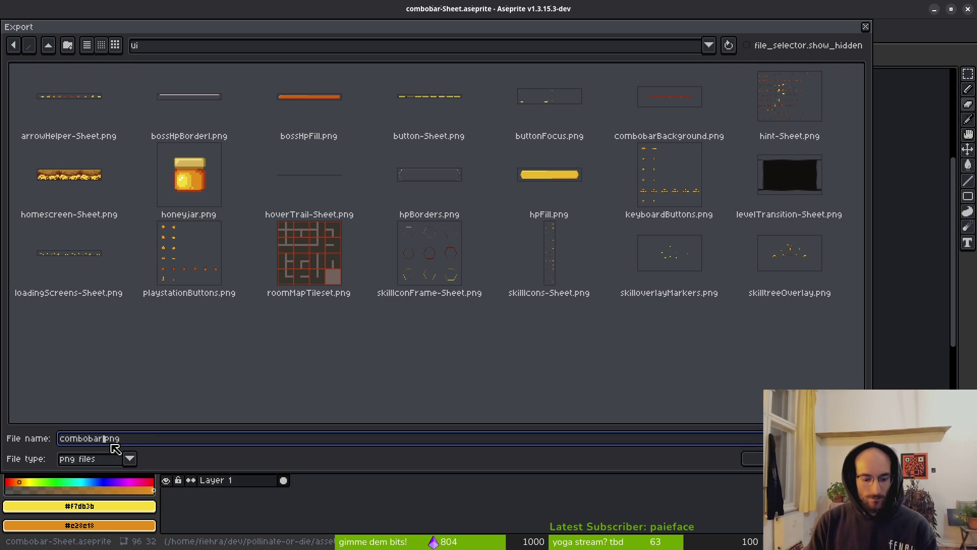
type(".")
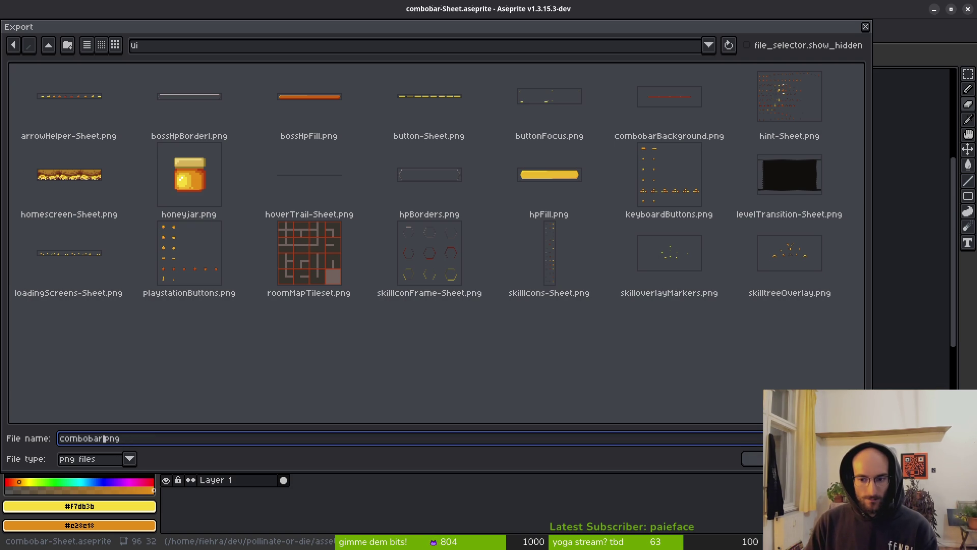
key("Return")
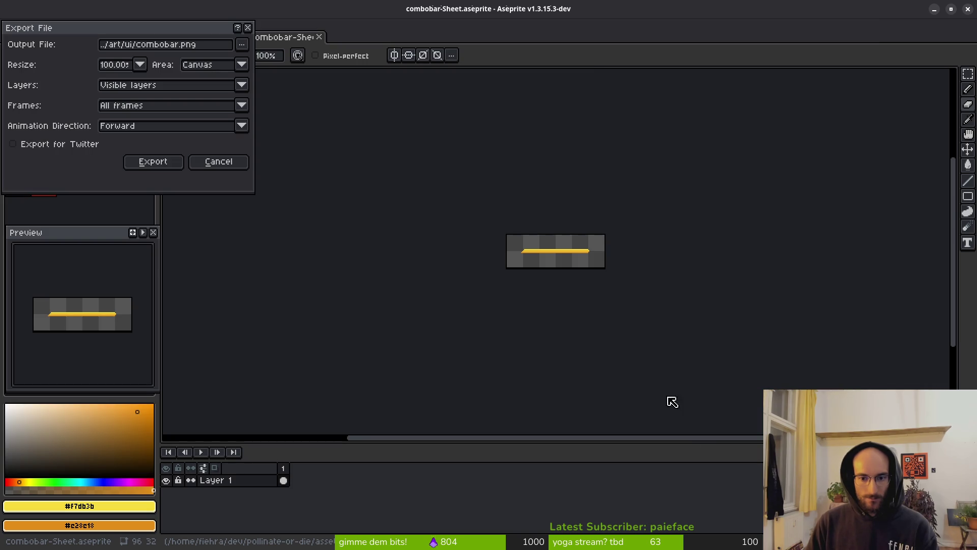
left_click(162, 163)
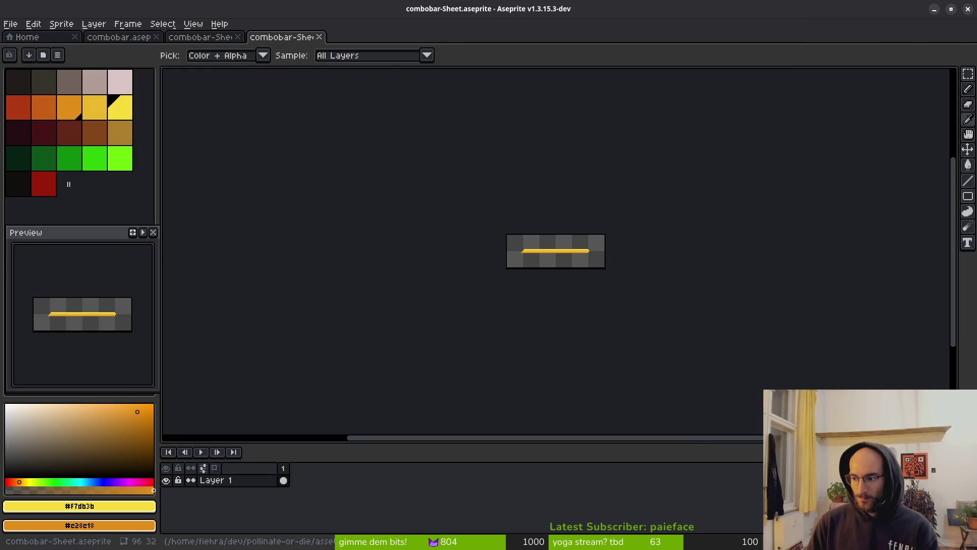
Switch to Firefox and go back to the pollinate-or-die GitLab issues list
key("alt+Tab")
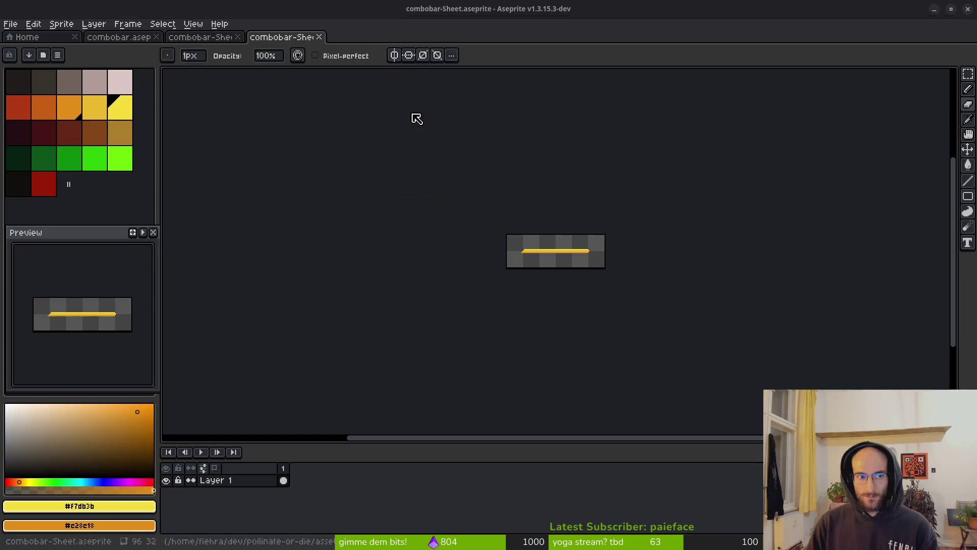
key("alt+Tab")
key("alt+Left")
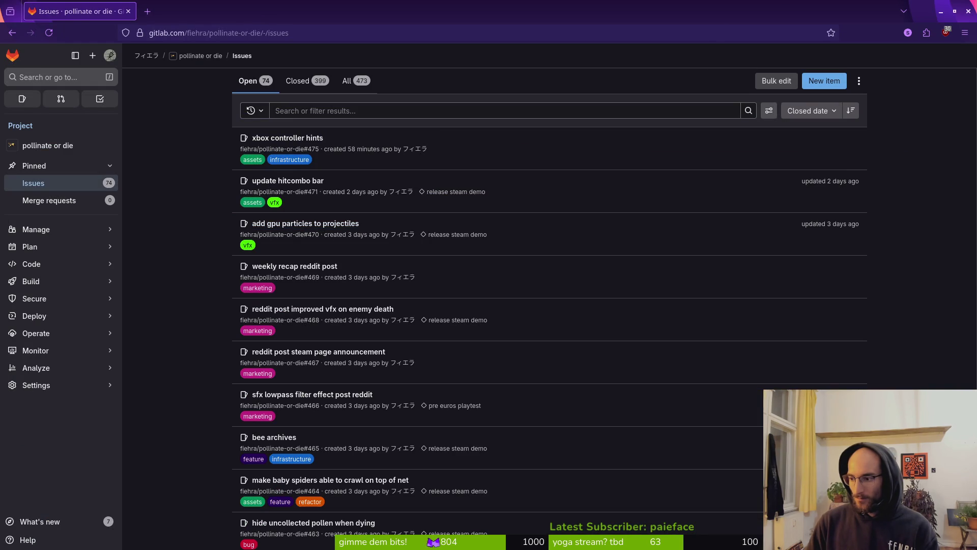
key("alt+Tab")
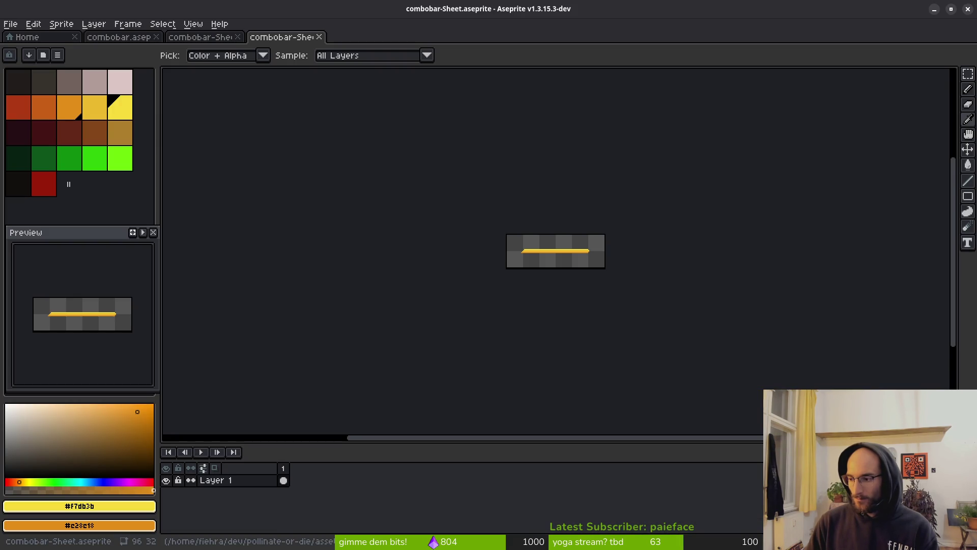
key("alt+Tab")
key("alt+Tab")
key("alt+Tab")
left_click(17, 117)
Open the combo_bar scene by quick-searching for 'combo'
left_click(17, 133)
left_click(51, 147)
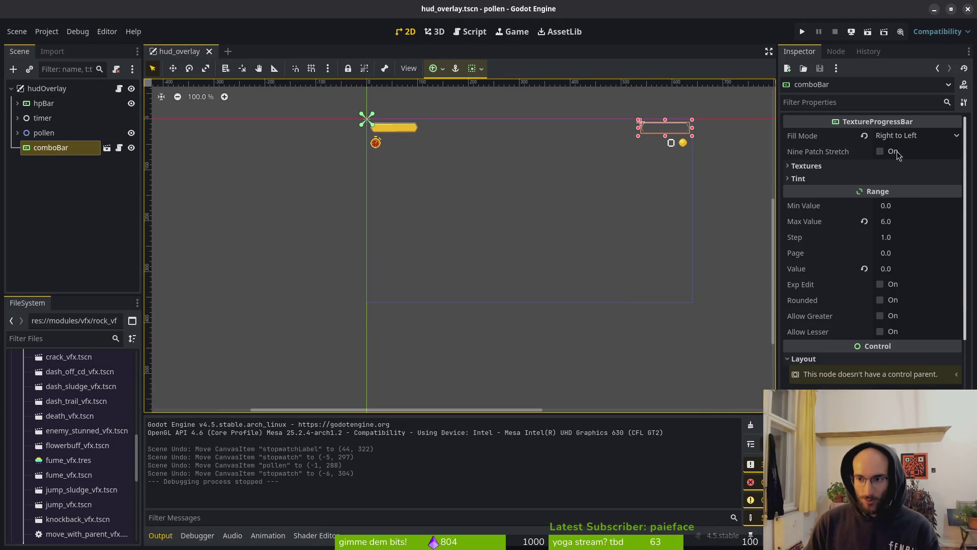
key("alt+shift+o")
type("combo")
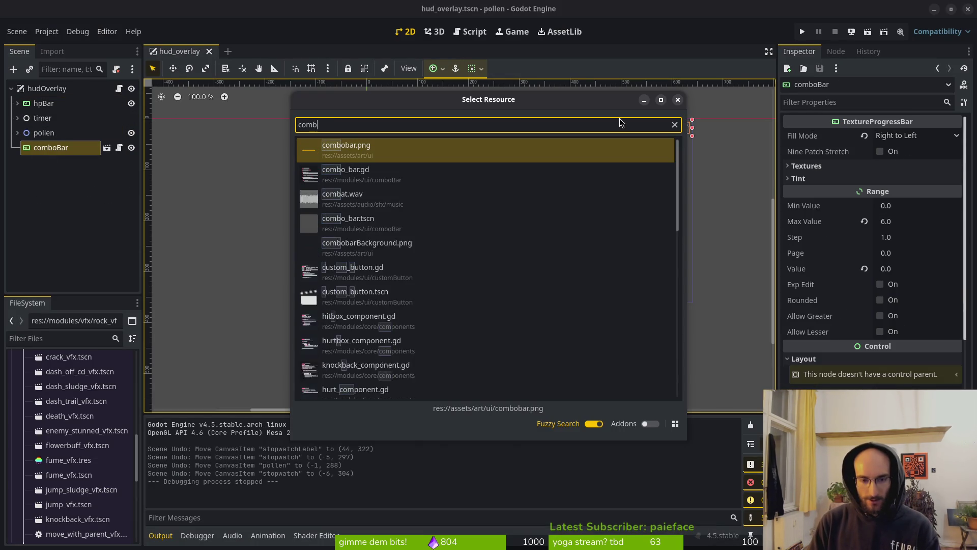
key("Down")
key("Down")
key("Return")
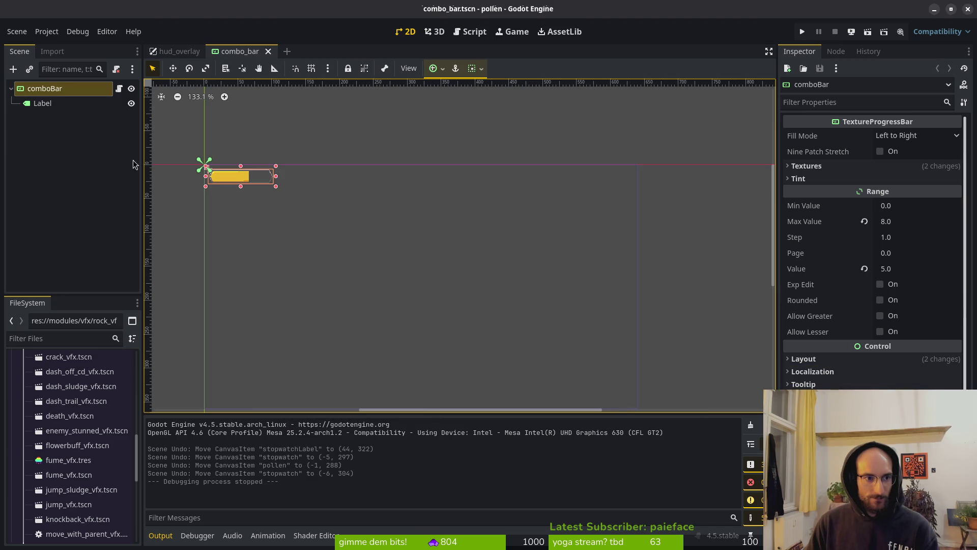
Clear the comboBar root's Over and Progress textures in the Textures section
left_click(37, 91)
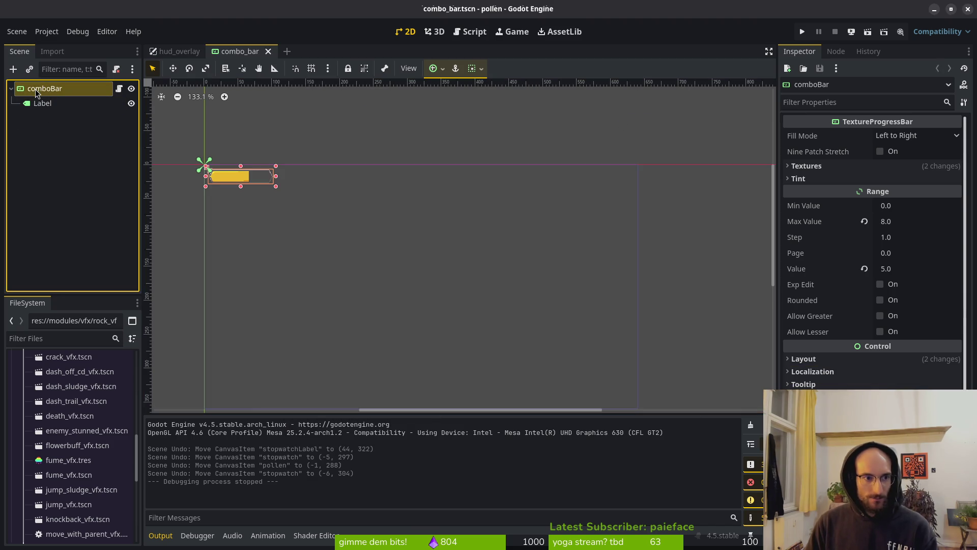
left_click(806, 165)
left_click(866, 206)
left_click(867, 216)
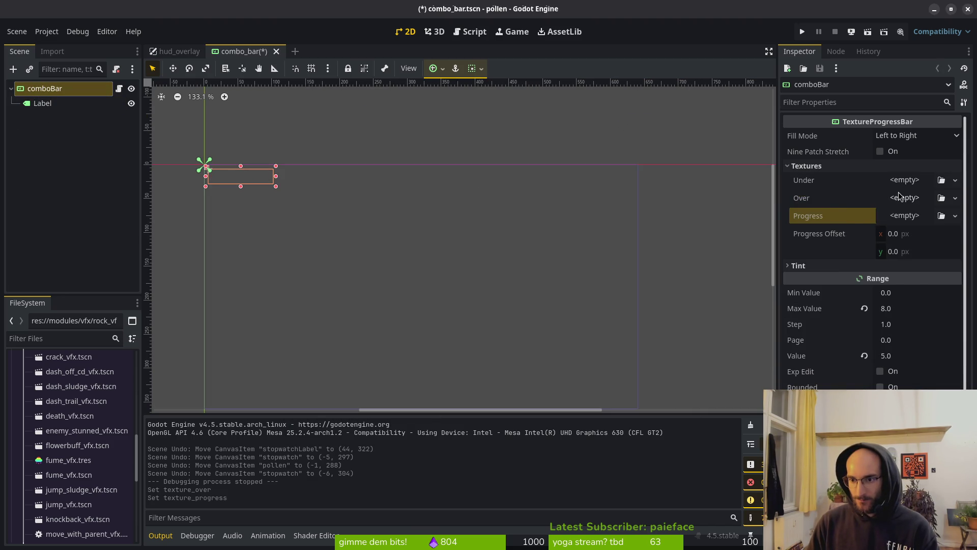
left_click(905, 197)
left_click(827, 200)
left_click(901, 198)
left_click(848, 202)
key("ctrl+z")
key("ctrl+z")
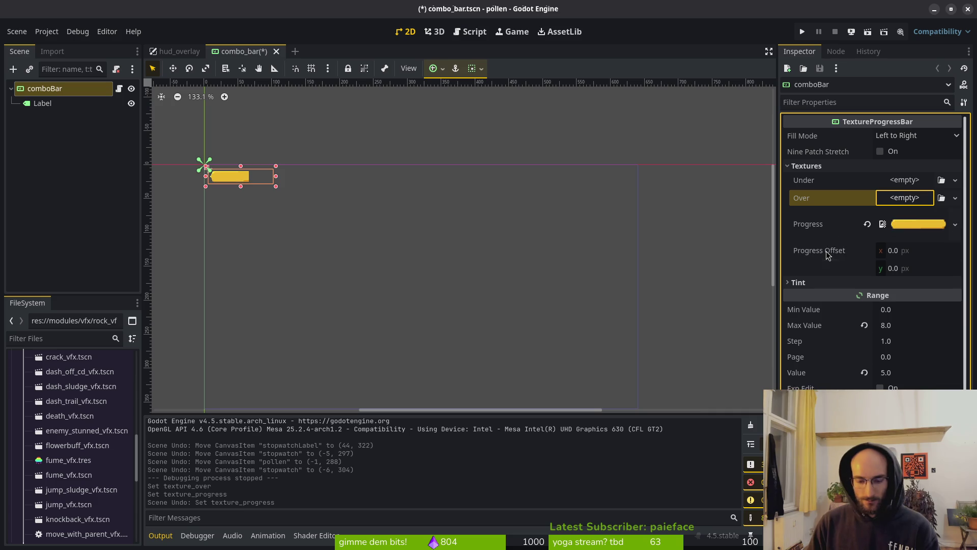
scroll(232, 184, "up", 12)
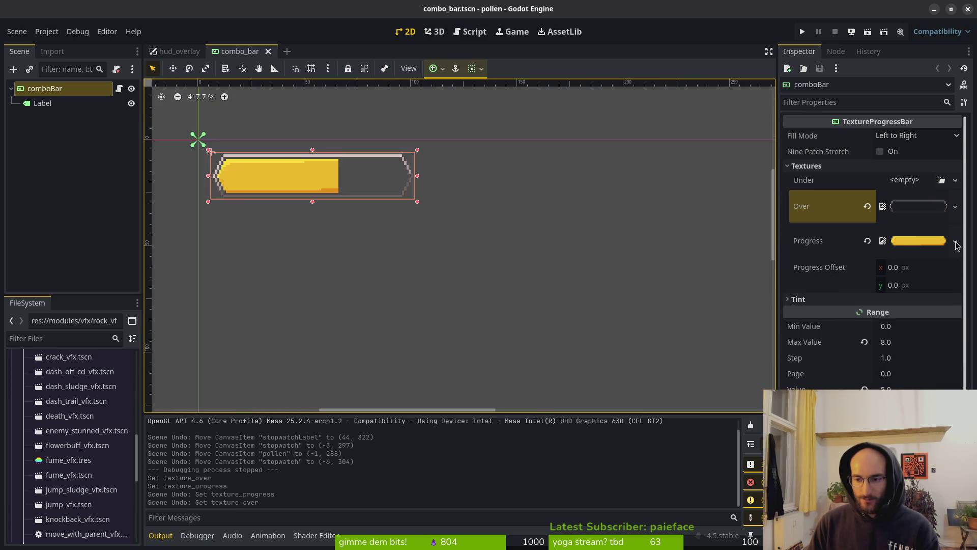
scroll(605, 216, "down", 4)
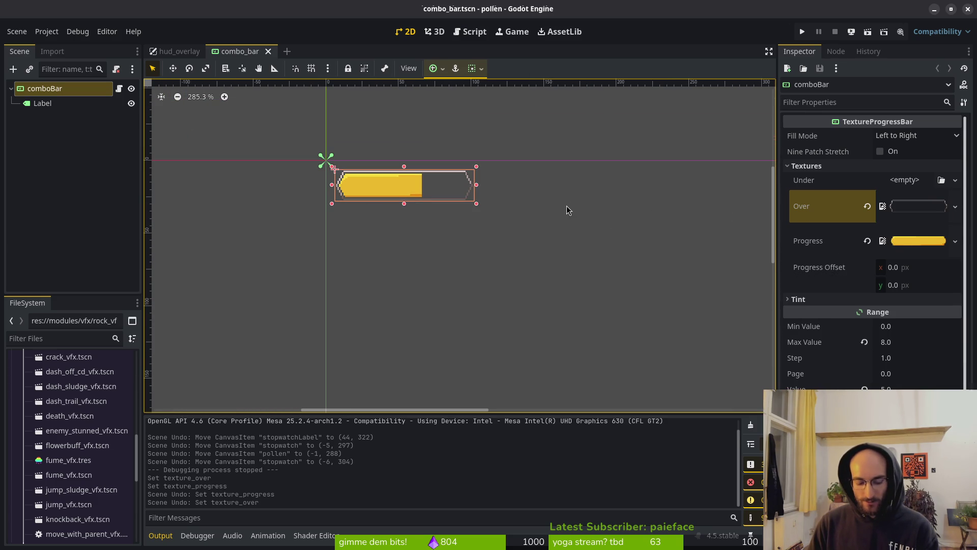
key("ctrl+shift+z")
key("ctrl+shift+z")
Quick Load combobarBackground.png as the Under texture and save the scene
left_click(905, 180)
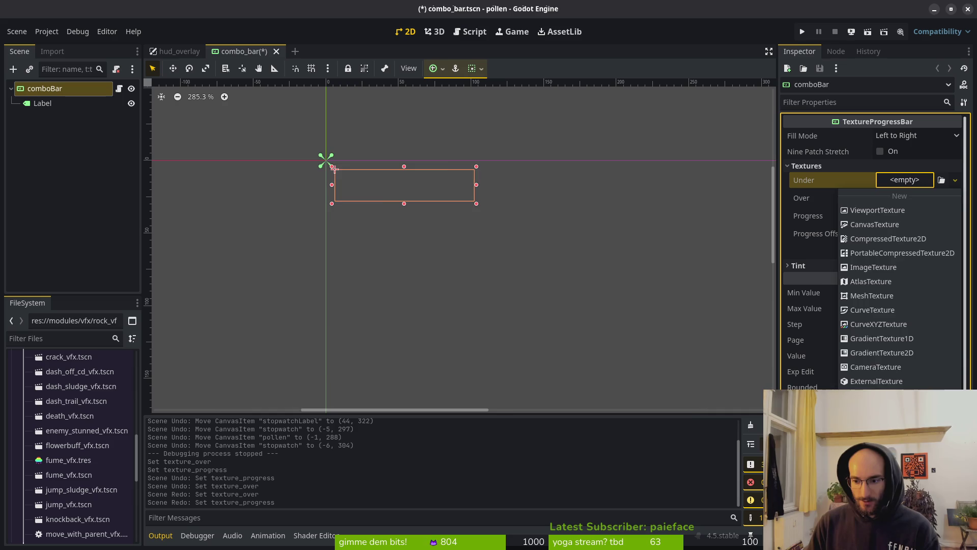
left_click(941, 180)
type("comb")
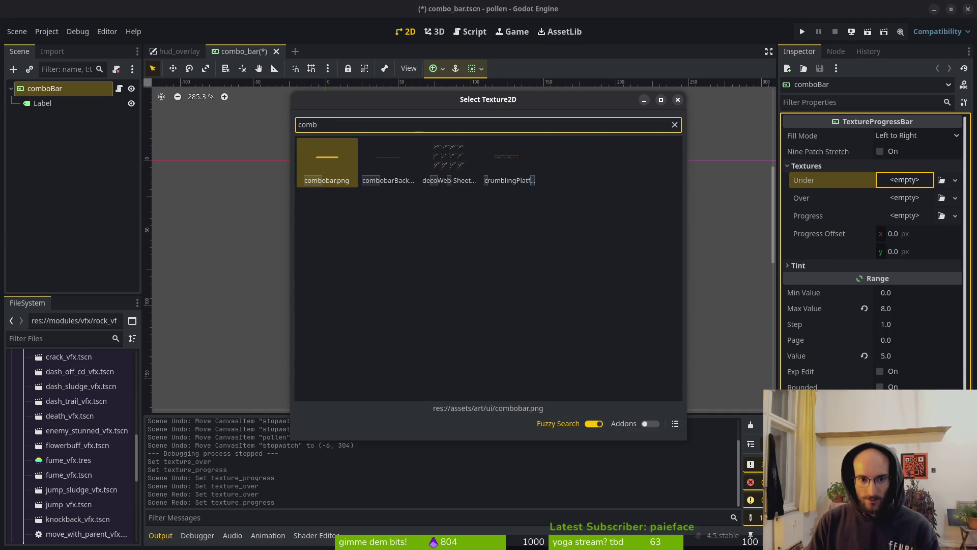
key("Right")
key("Return")
key("ctrl+s")
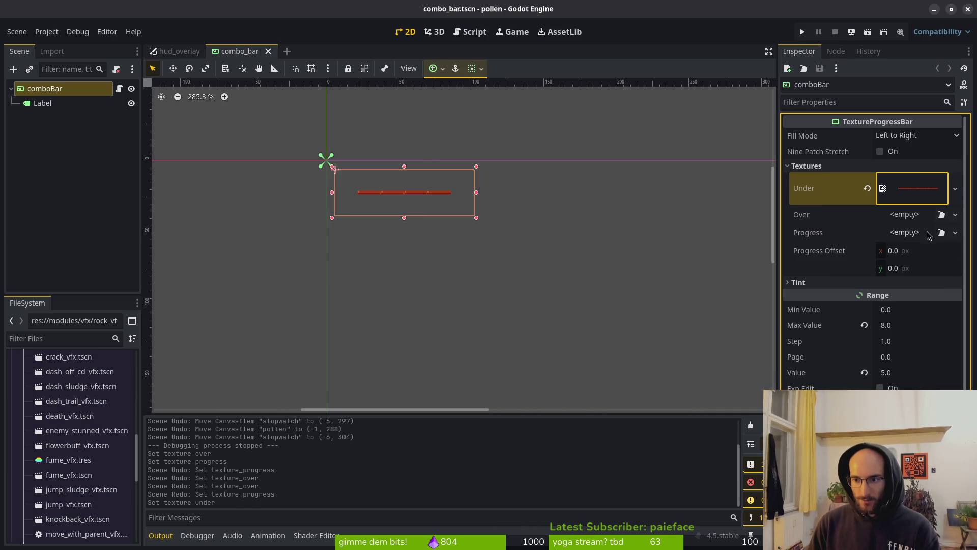
Quick Load the yellow combobar.png as the Progress texture
left_click(929, 232)
left_click(895, 458)
type("comb")
key("Return")
Set comboBar's Fill Mode to Right to Left and save the scene
scroll(431, 204, "up", 5)
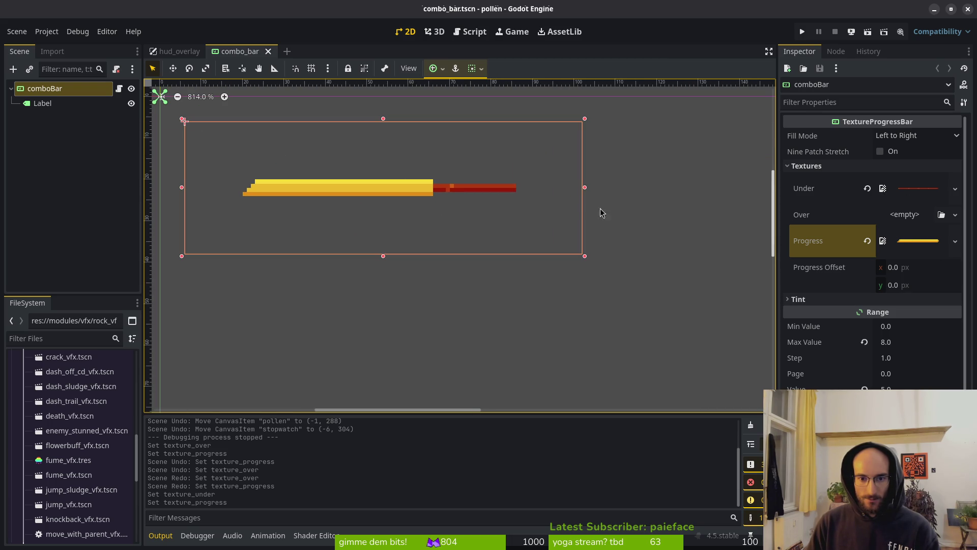
scroll(421, 197, "down", 3)
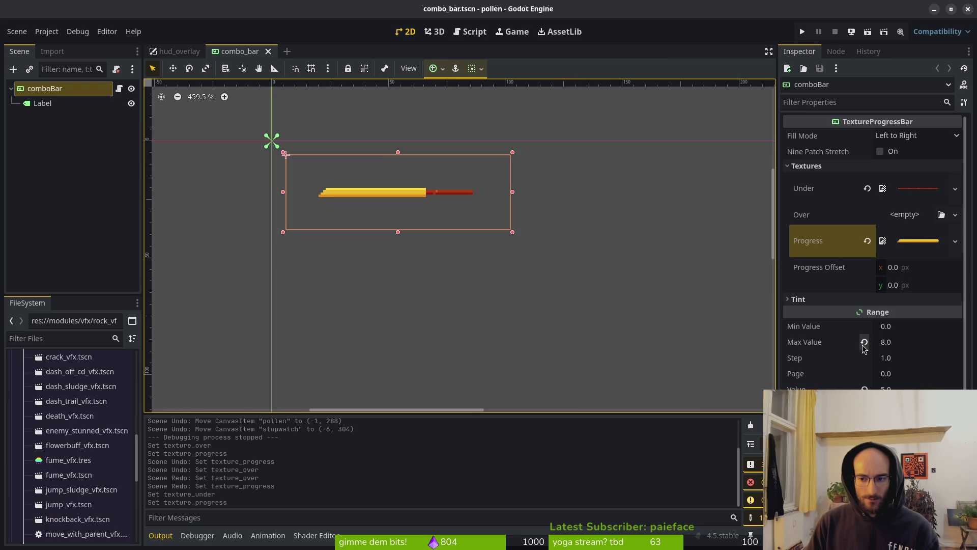
left_click(936, 137)
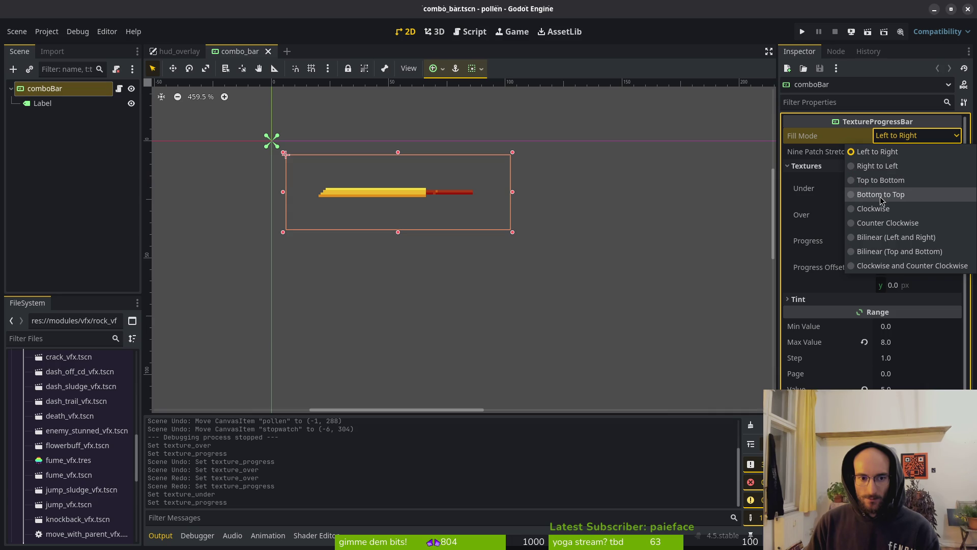
left_click(877, 165)
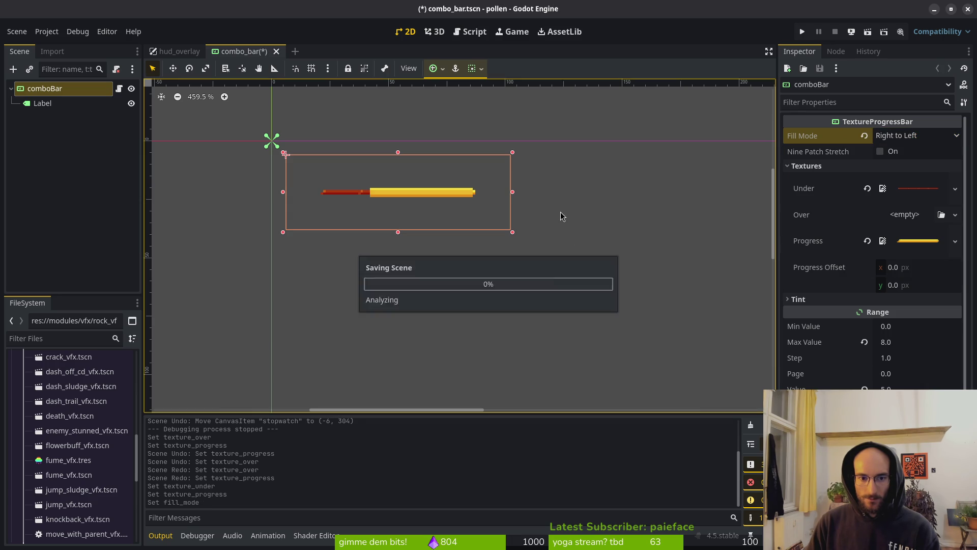
scroll(413, 203, "down", 5)
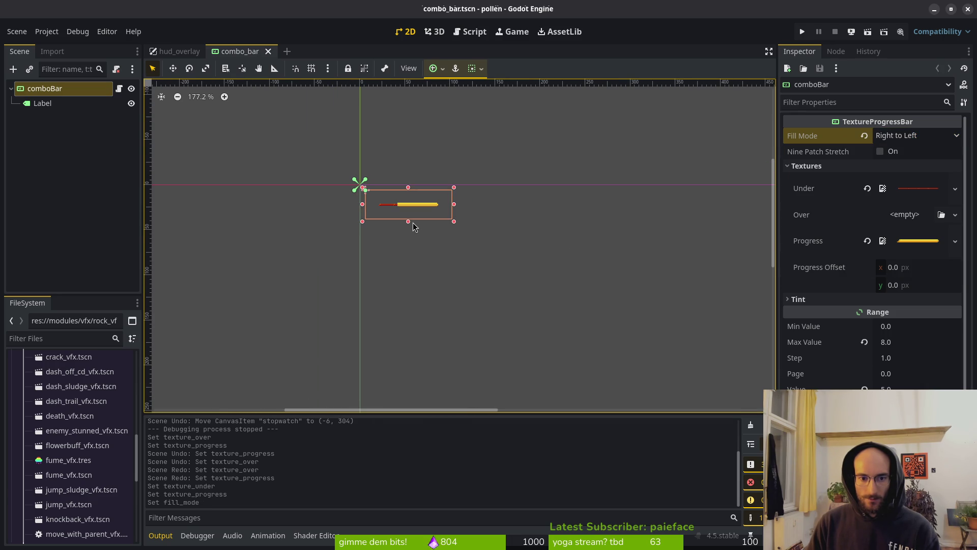
scroll(410, 220, "up", 7)
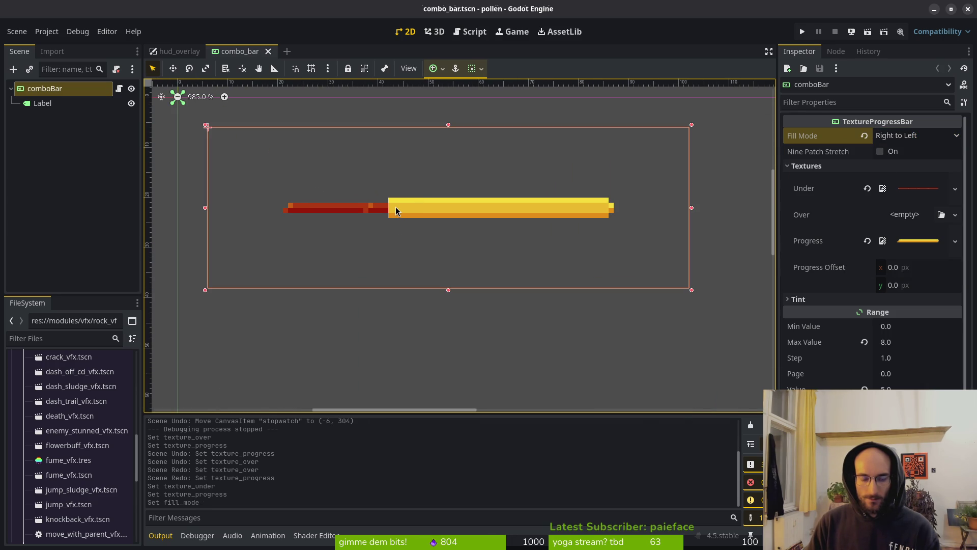
key("ctrl+s")
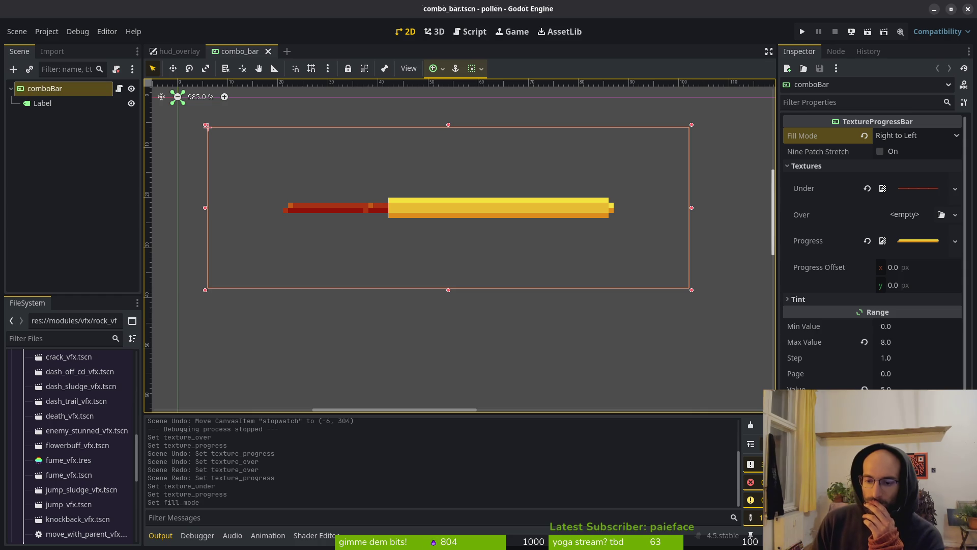
scroll(840, 330, "down", 5)
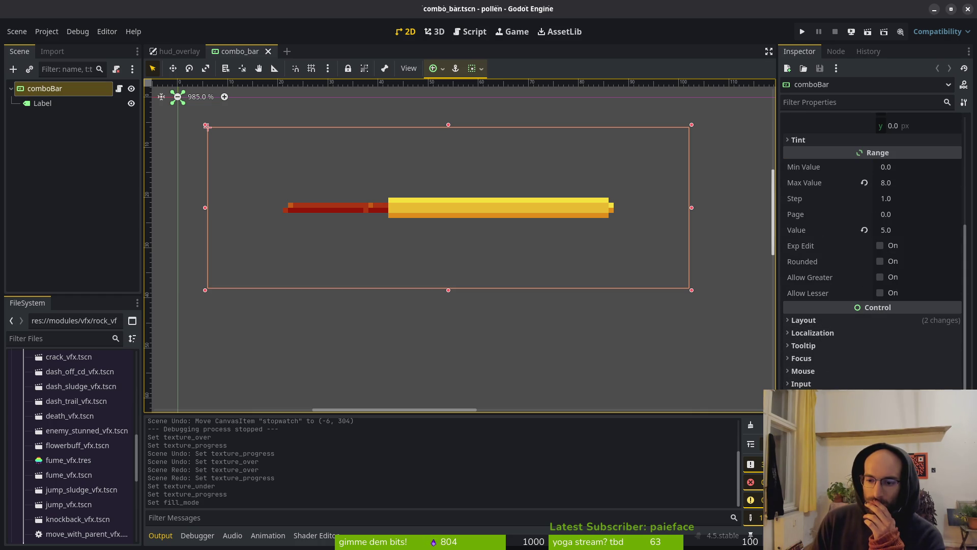
scroll(850, 383, "up", 4)
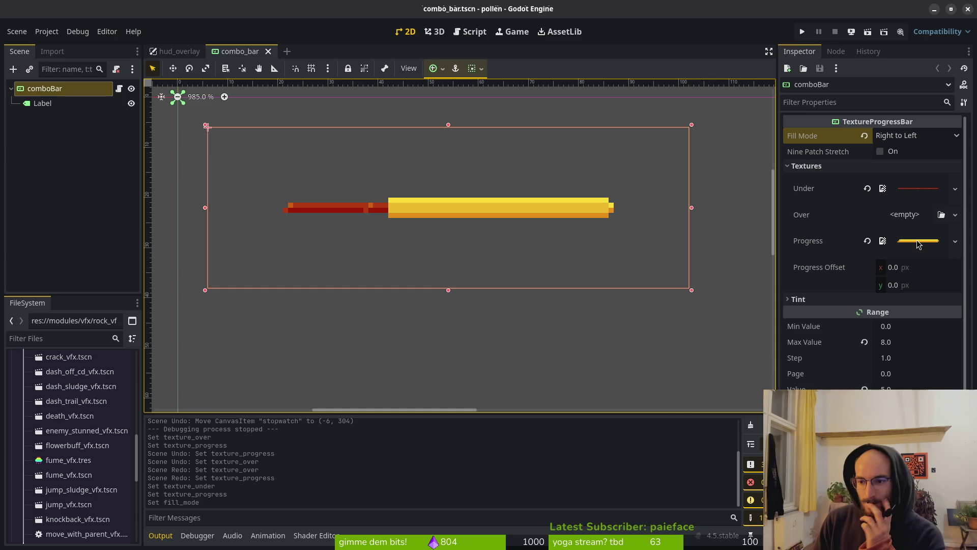
Toggle Nine Patch Stretch on and off to compare, leaving it off
left_click(880, 151)
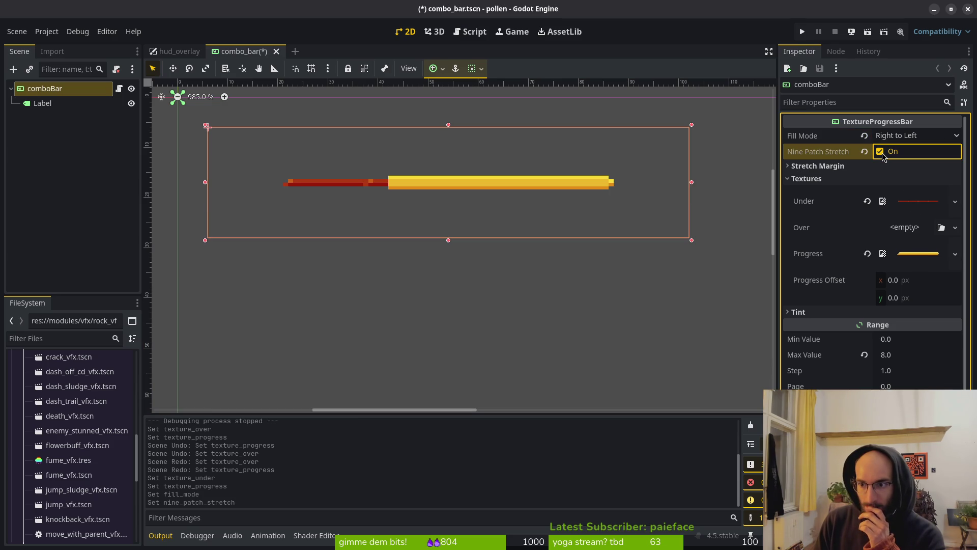
left_click(880, 151)
left_click(880, 152)
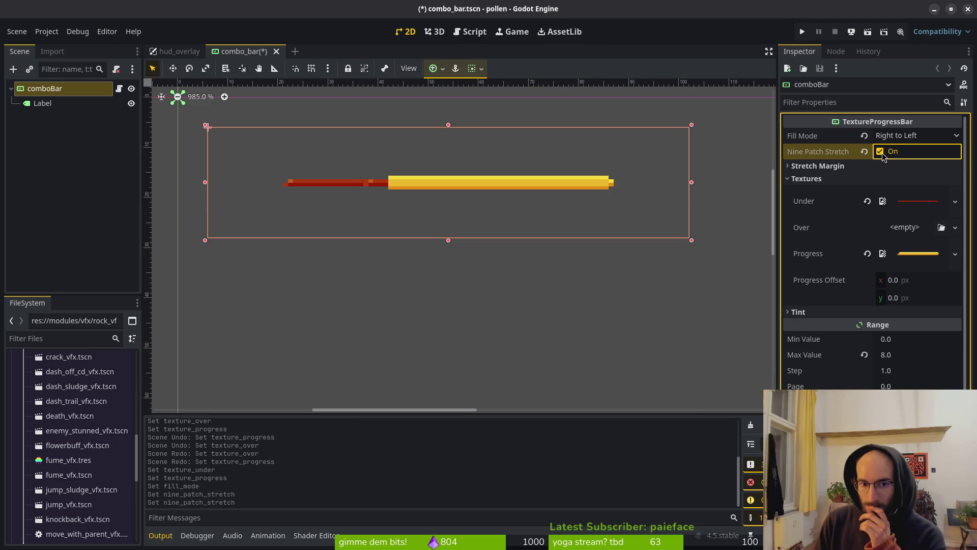
left_click(881, 153)
left_click(883, 154)
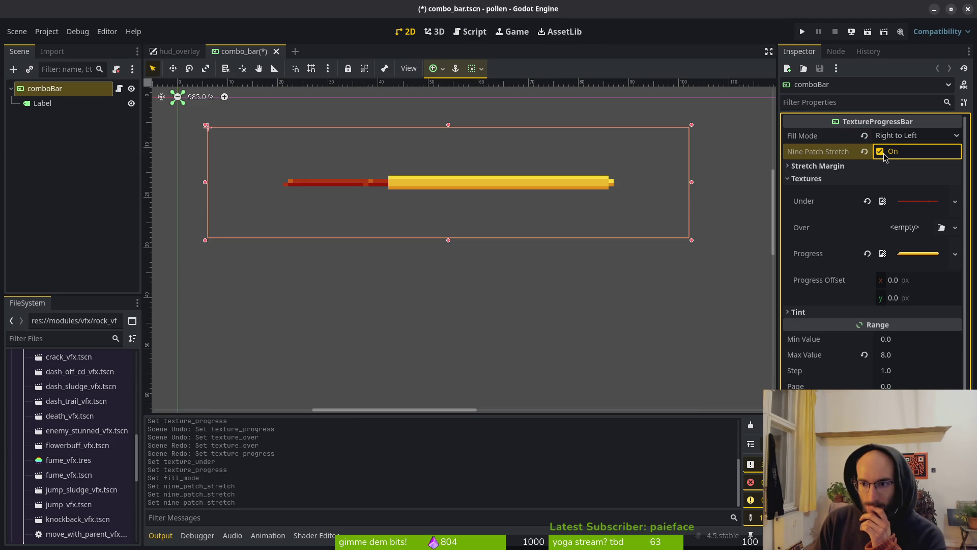
left_click(882, 154)
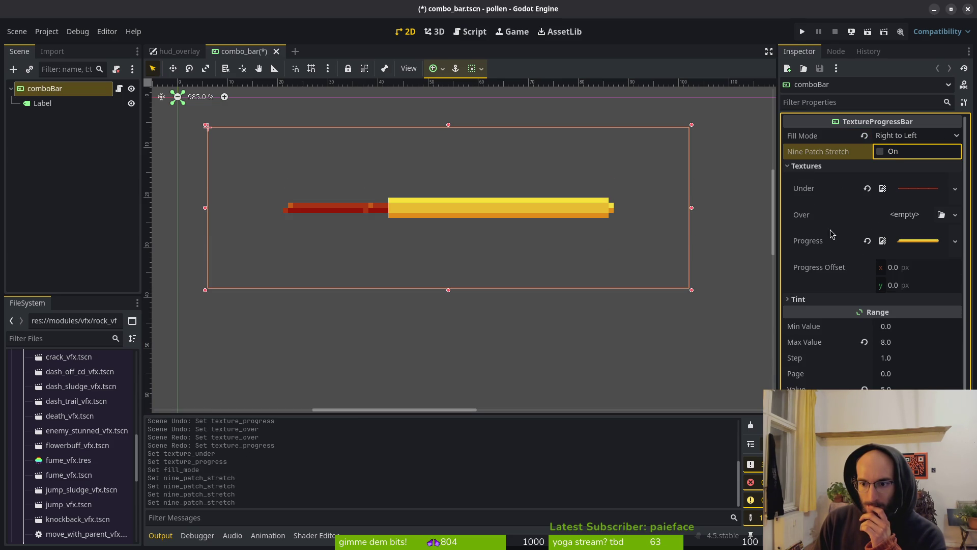
Try lowering the Under tint's opacity, then cancel and collapse the Tint section
left_click(830, 300)
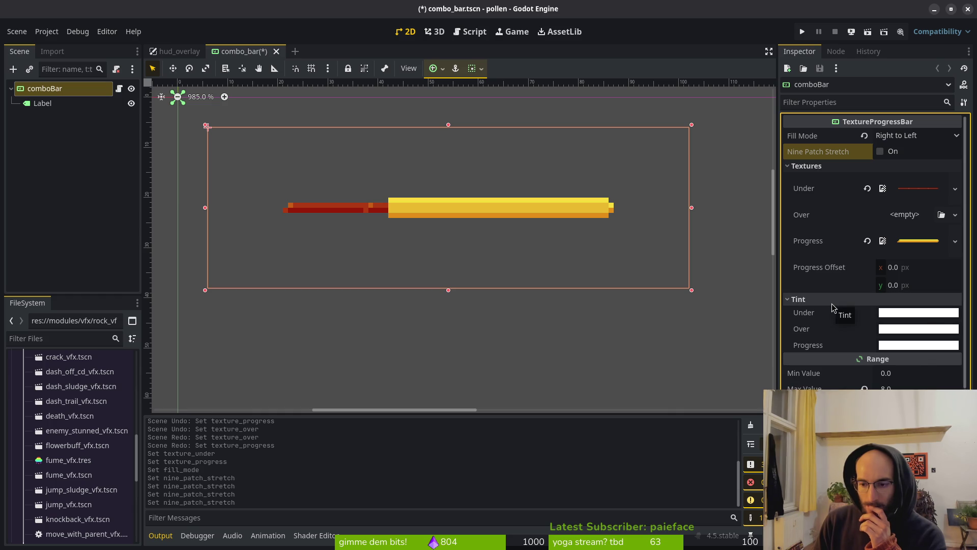
left_click(918, 313)
mouse_move(890, 253)
left_mouse_down()
mouse_move(837, 251)
mouse_move(924, 241)
left_mouse_up()
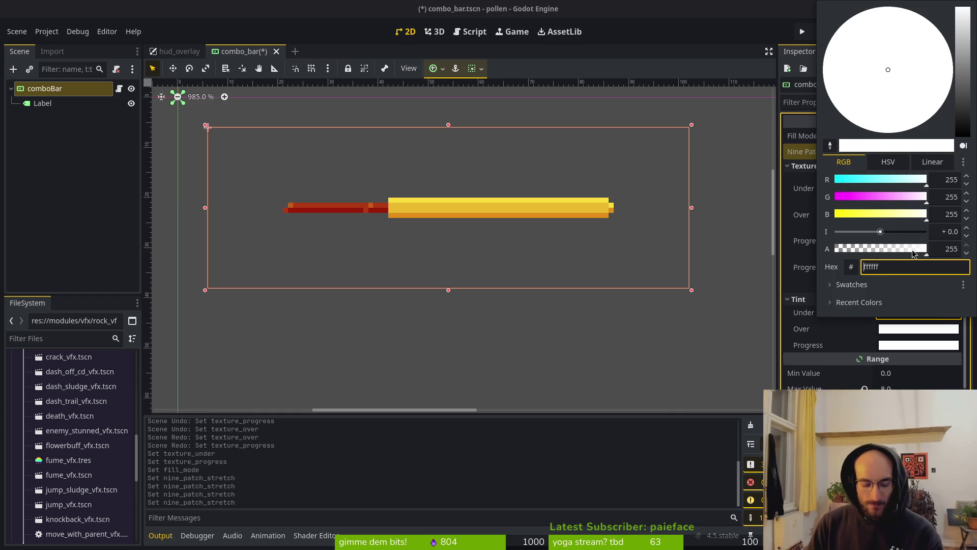
key("Escape")
left_click(839, 300)
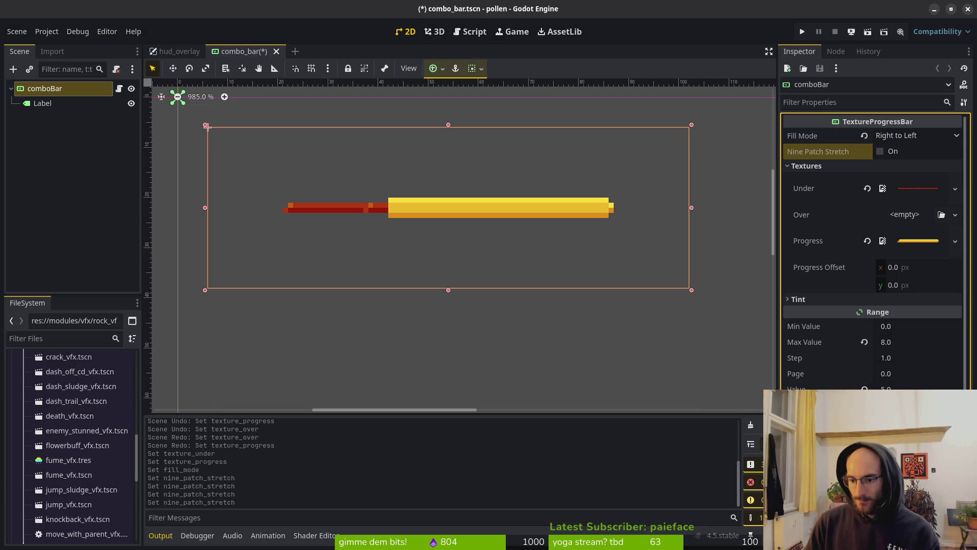
scroll(860, 356, "down", 4)
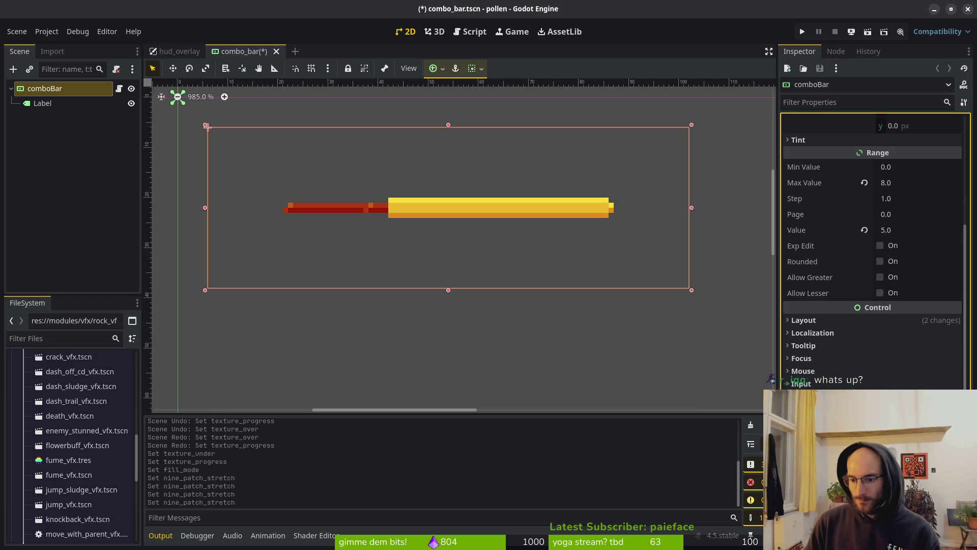
scroll(874, 252, "up", 4)
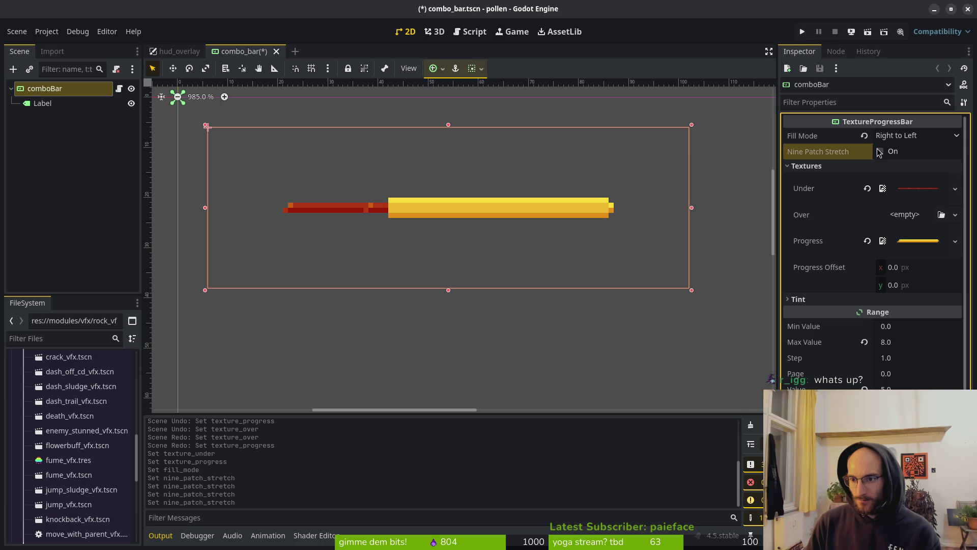
Save the combo bar scene and run the project with F5
left_click(904, 214)
key("Escape")
key("ctrl+s")
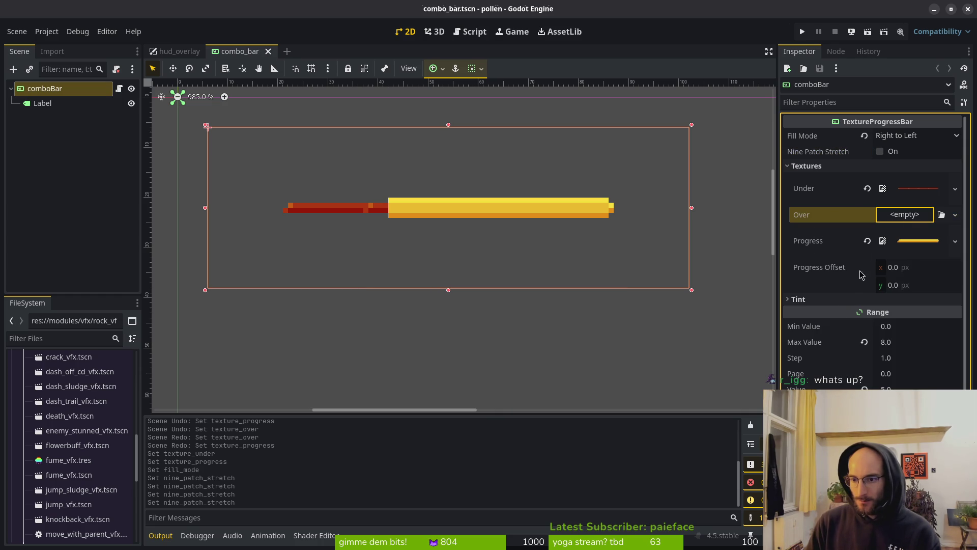
key("F5")
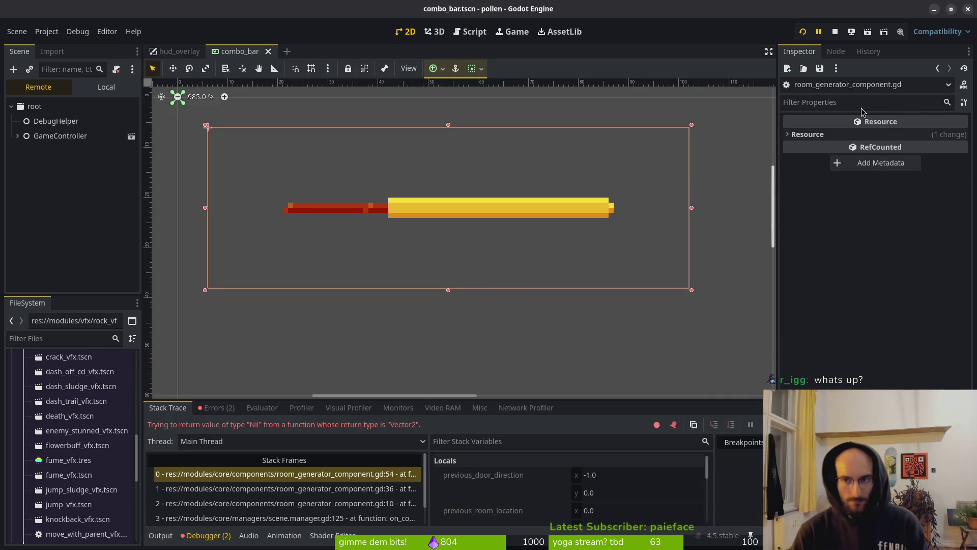
Stop the debug session, rerun the project, and start the game from the menu
left_click(804, 32)
left_click(802, 31)
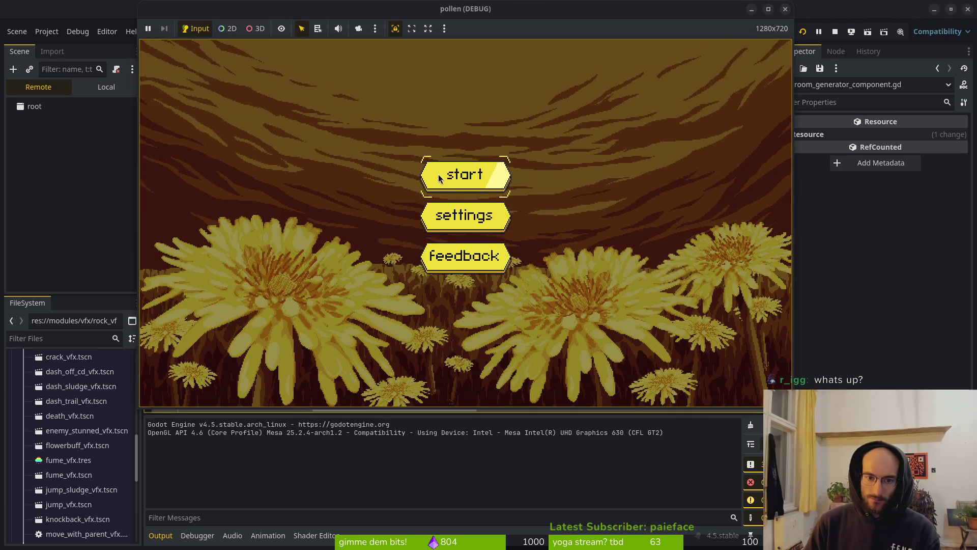
left_click(436, 178)
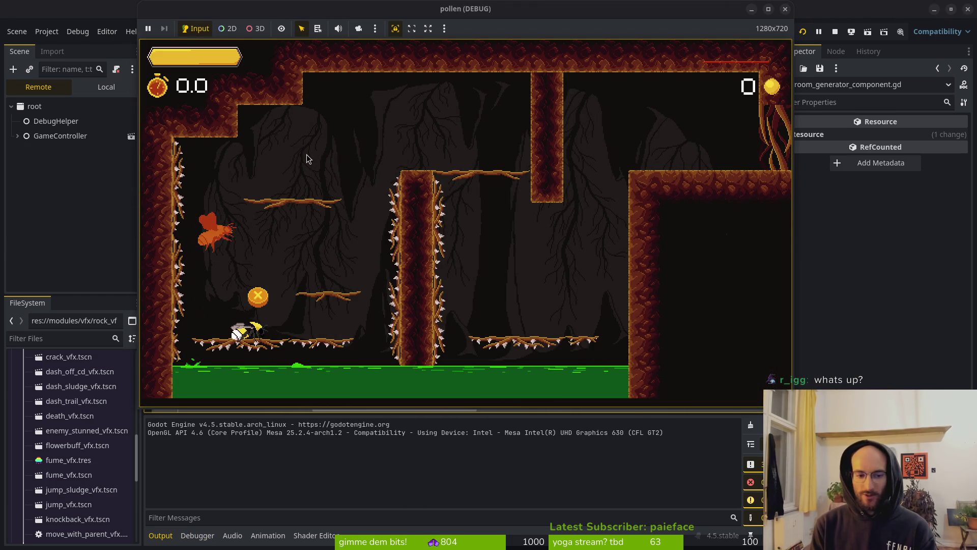
Play into the cave level, slashing enemies to build the combo, then close the game
key("d")
key("a")
key("w")
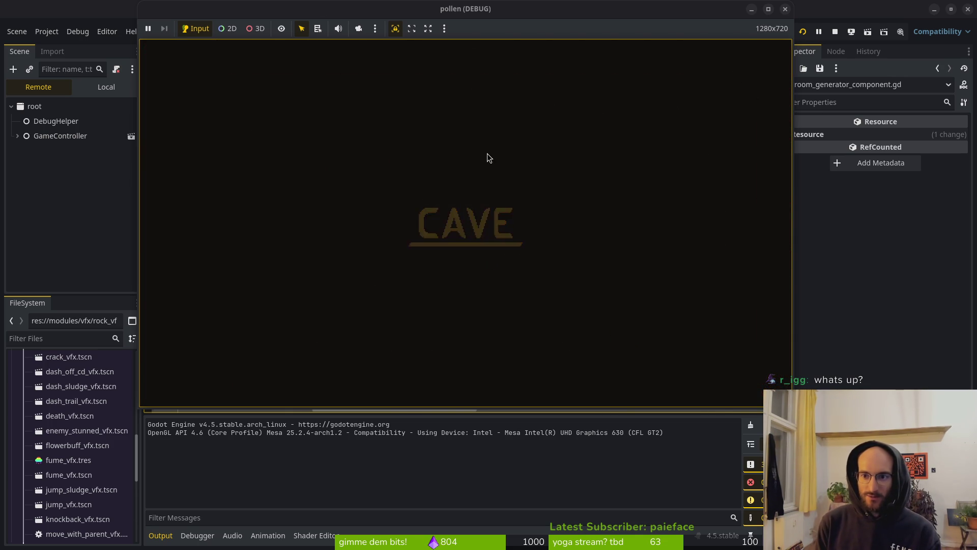
key("w")
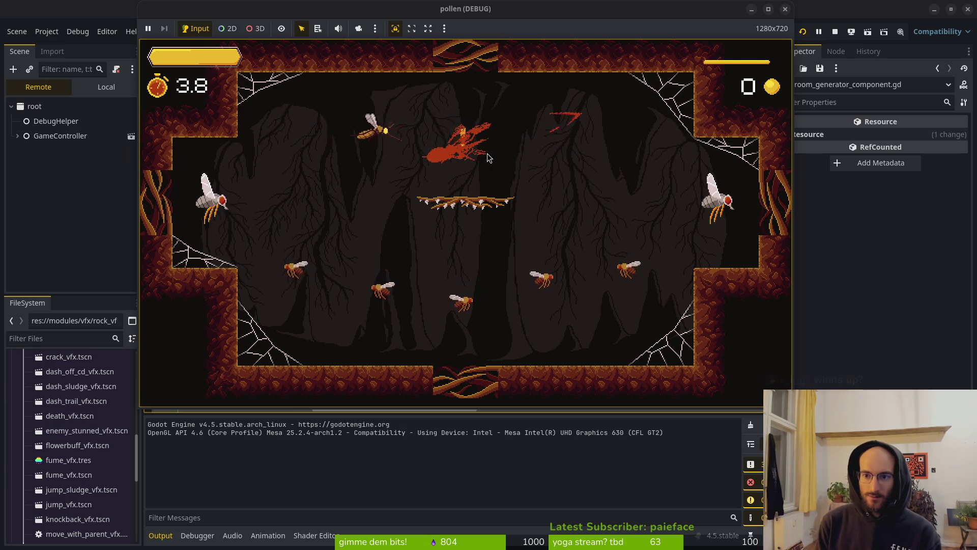
key("s")
key("a")
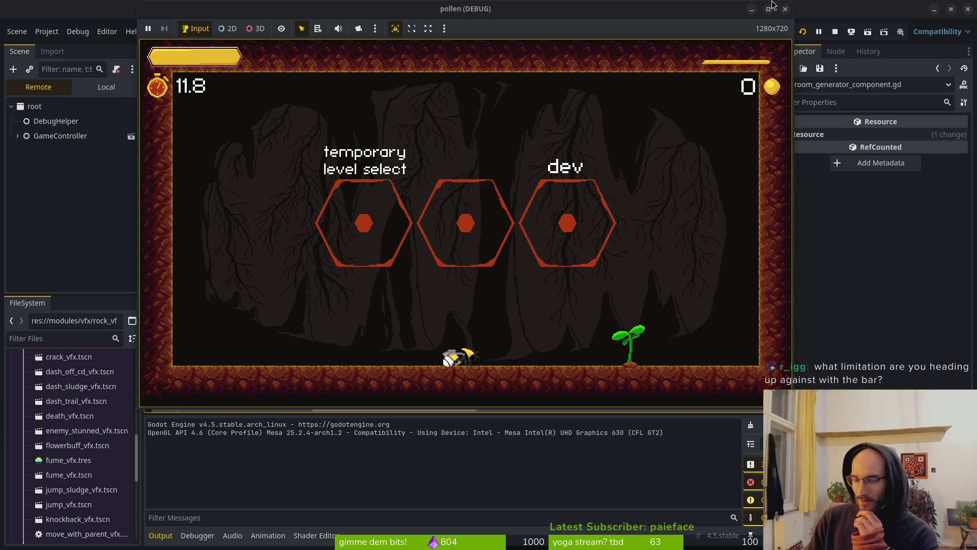
left_click(785, 8)
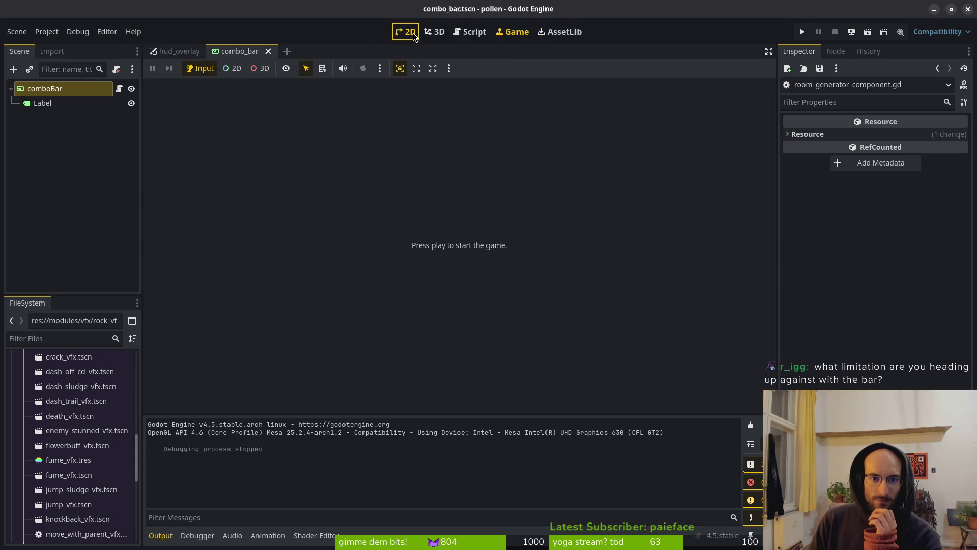
Select comboBar in the 2D view and set its Range Value to 8, then to 6
left_click(408, 32)
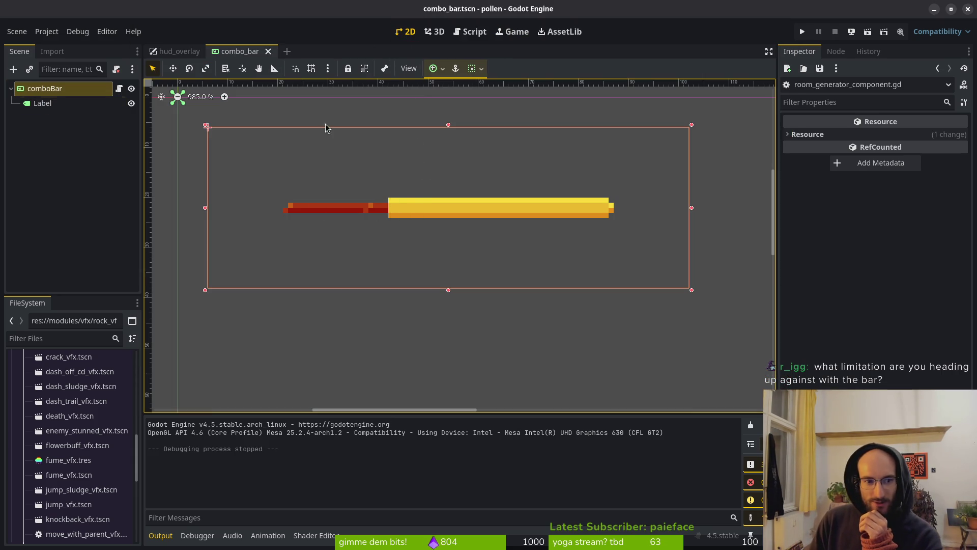
left_click(61, 89)
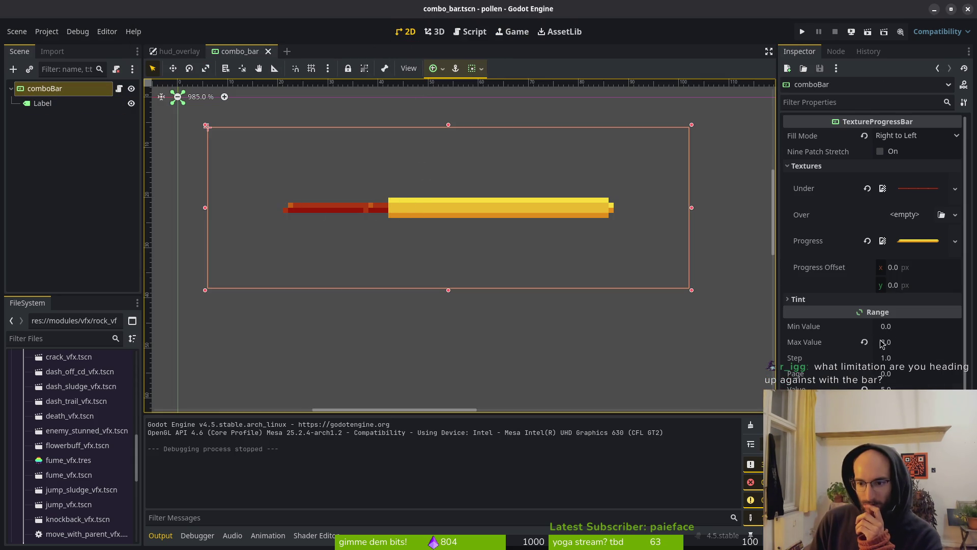
left_click(895, 388)
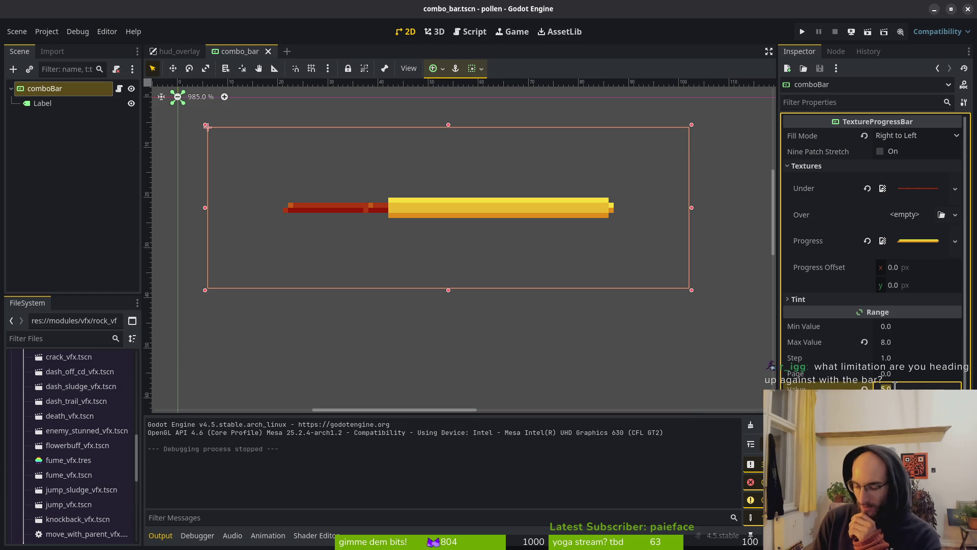
type("8")
key("Return")
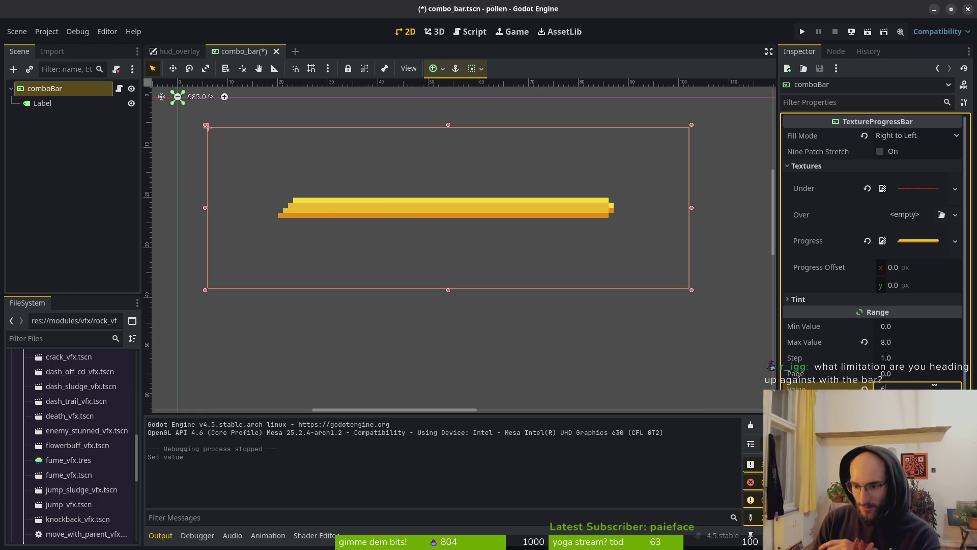
key("Return")
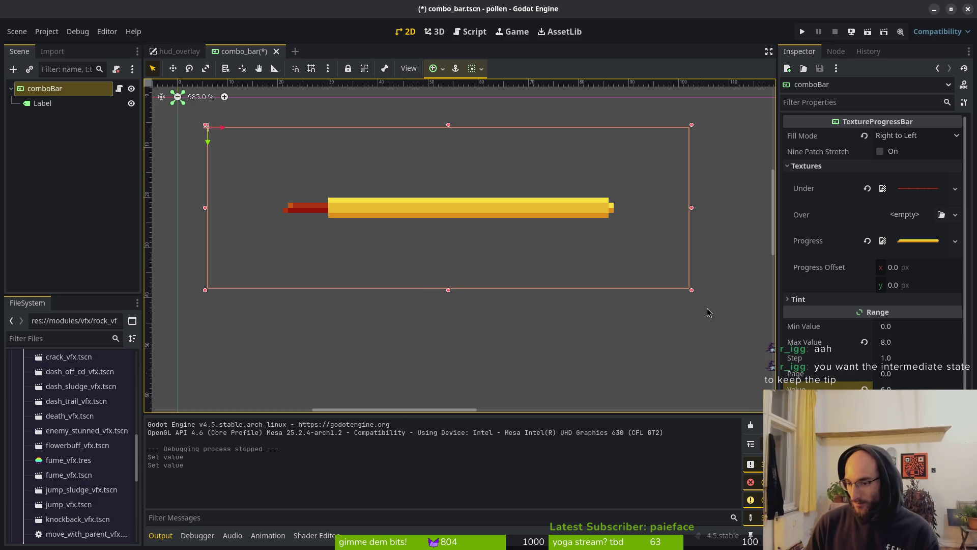
key("alt+Tab")
scroll(566, 287, "up", 5)
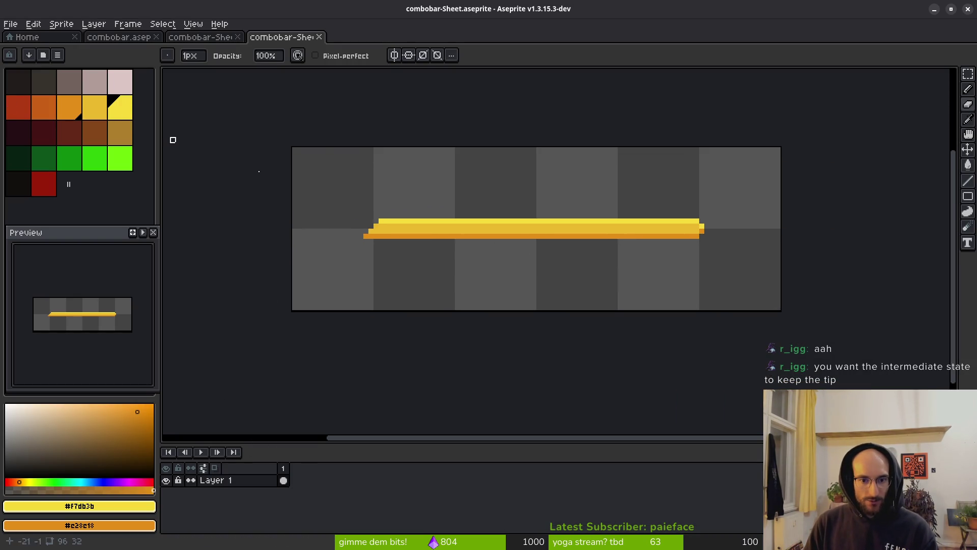
Pick the yellow fill colour from the palette and close the extra combobar-Sheet tabs
scroll(510, 239, "right", 2)
left_click(125, 110)
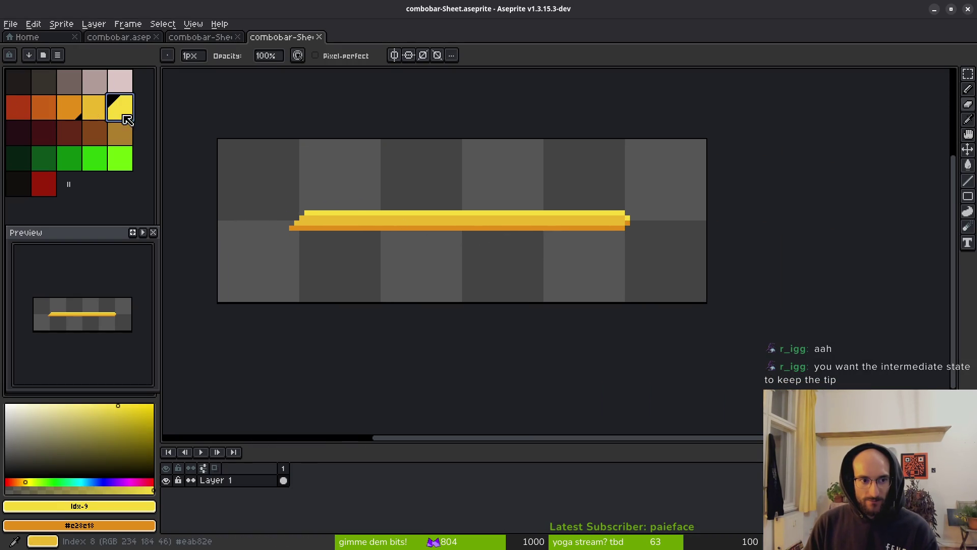
scroll(377, 229, "left", 1)
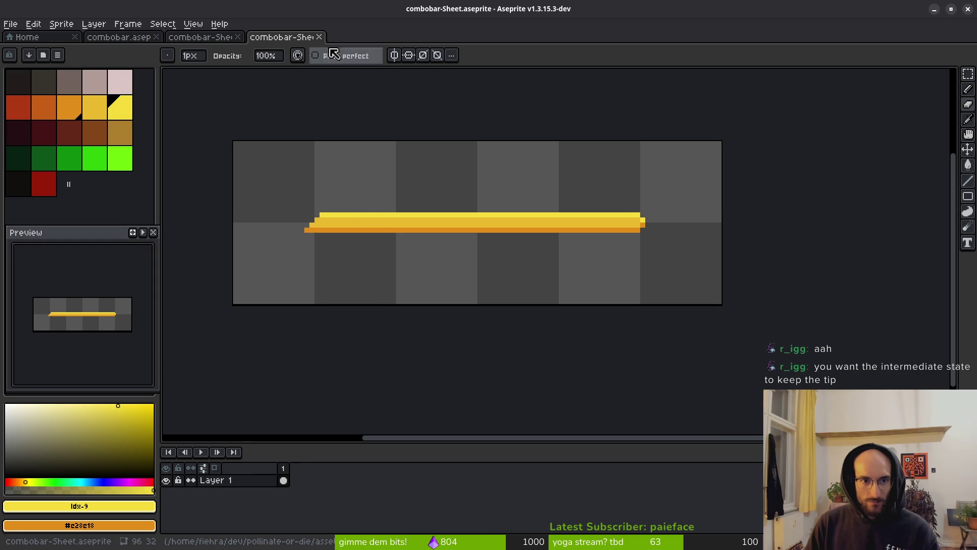
left_click(319, 37)
left_click(238, 38)
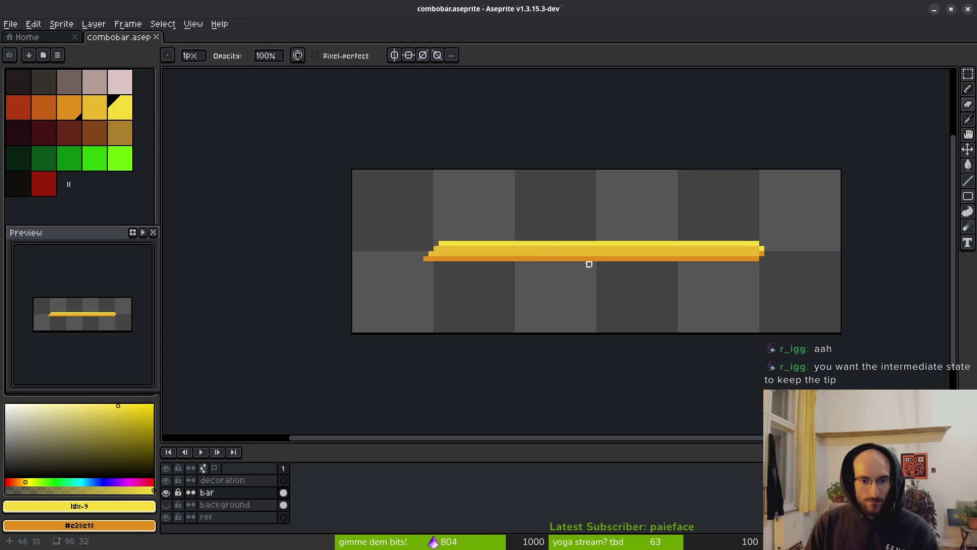
Marquee-select the yellow bar to inspect it, deselect, and return to Godot
scroll(493, 260, "right", 2)
scroll(506, 239, "up", 2)
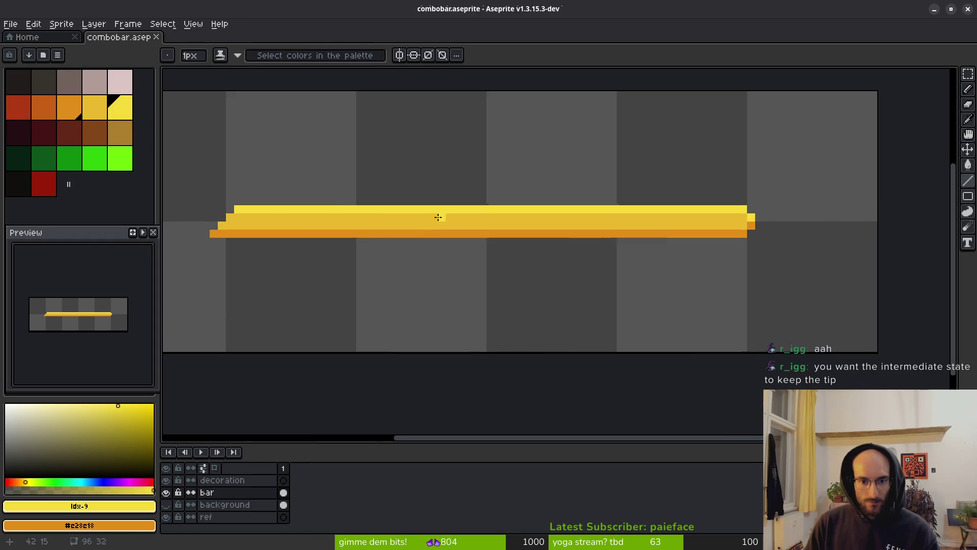
scroll(732, 226, "right", 2)
key("m")
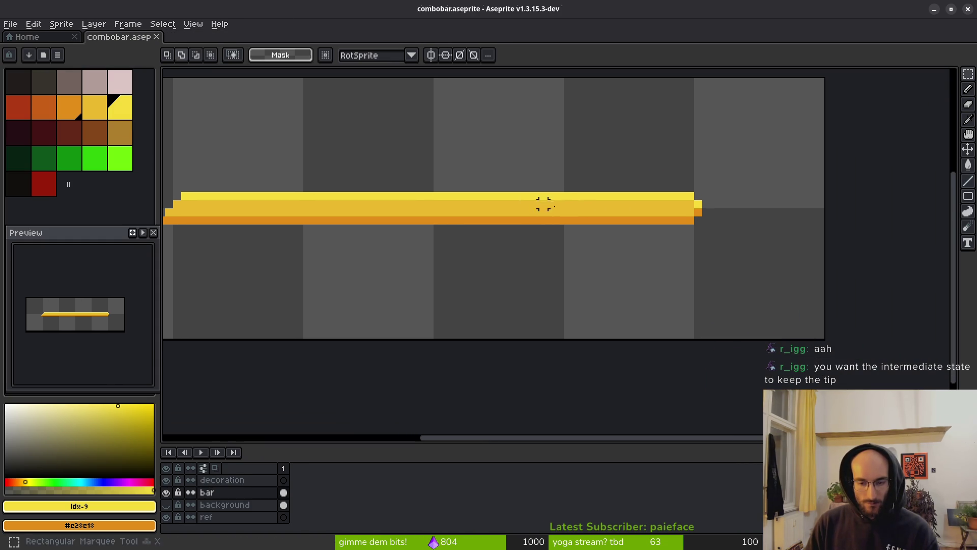
scroll(324, 211, "down", 1)
left_click_drag(196, 173, 604, 232)
left_click(444, 242)
scroll(395, 243, "left", 1)
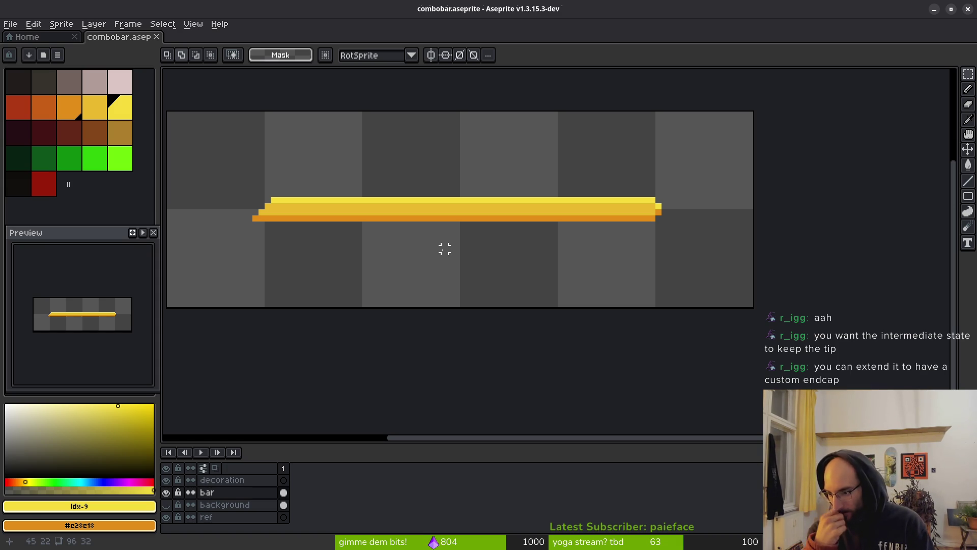
key("alt+Tab")
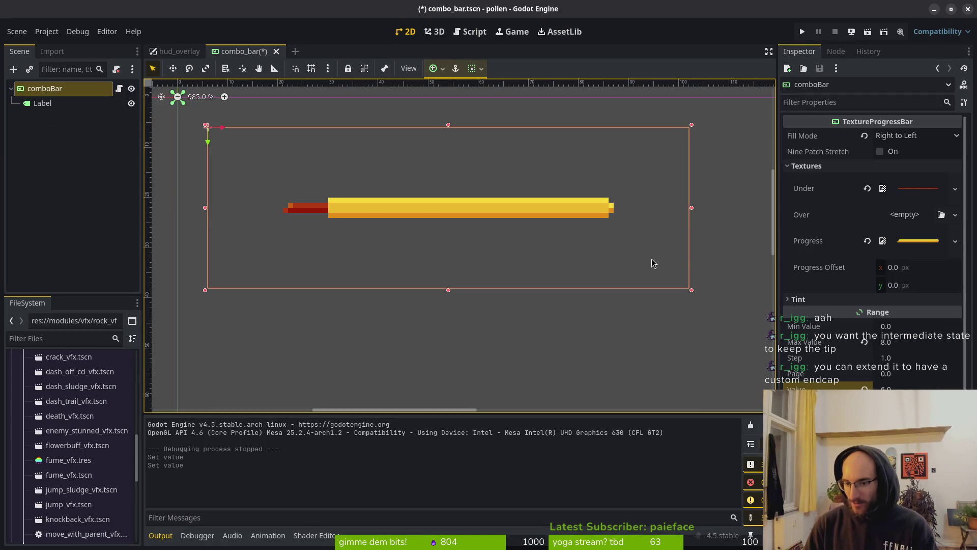
Scroll through comboBar's Range and TextureProgressBar settings, then switch to the Firefox tutorial video
scroll(899, 331, "down", 5)
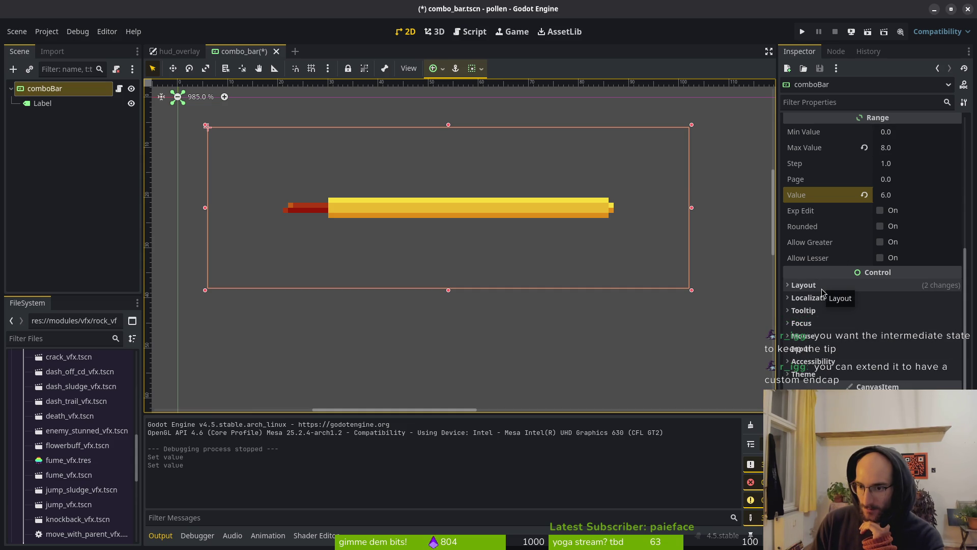
scroll(845, 306, "up", 5)
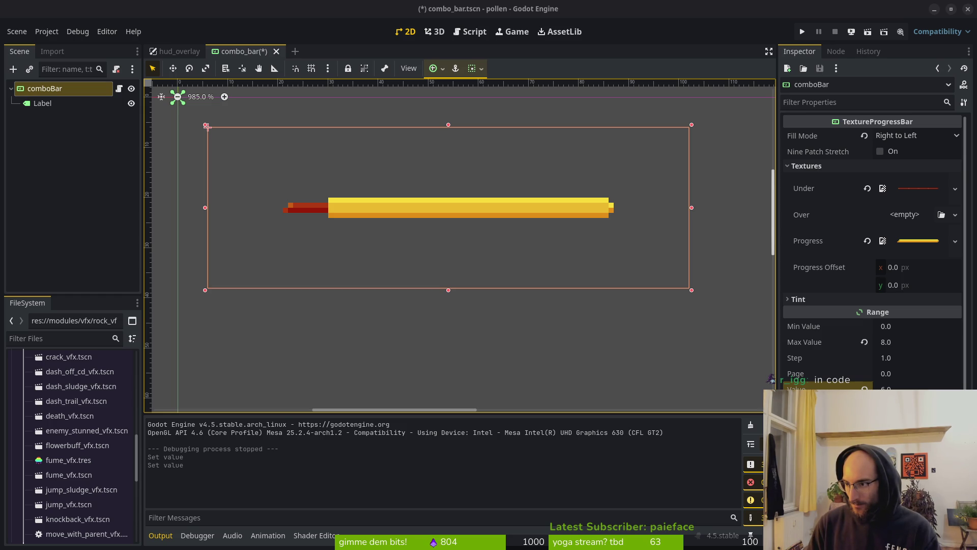
key("alt+Tab")
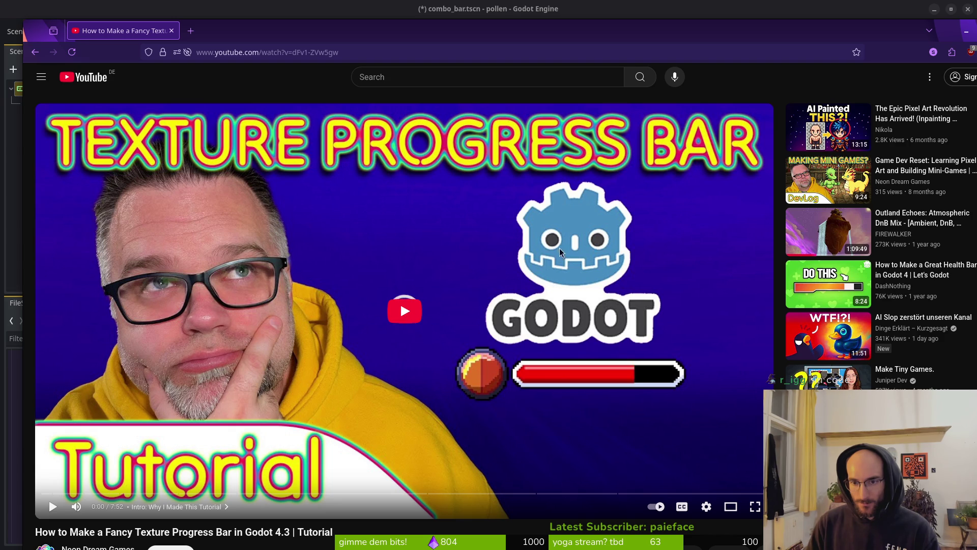
Enter 'custom endcap godot textureprogressbar' in the YouTube search box
left_click(455, 78)
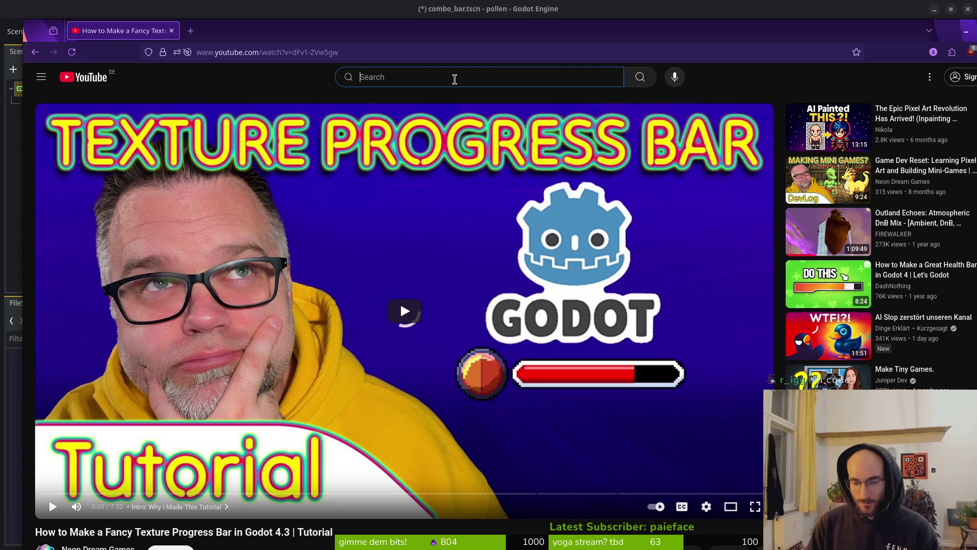
type("custom endc")
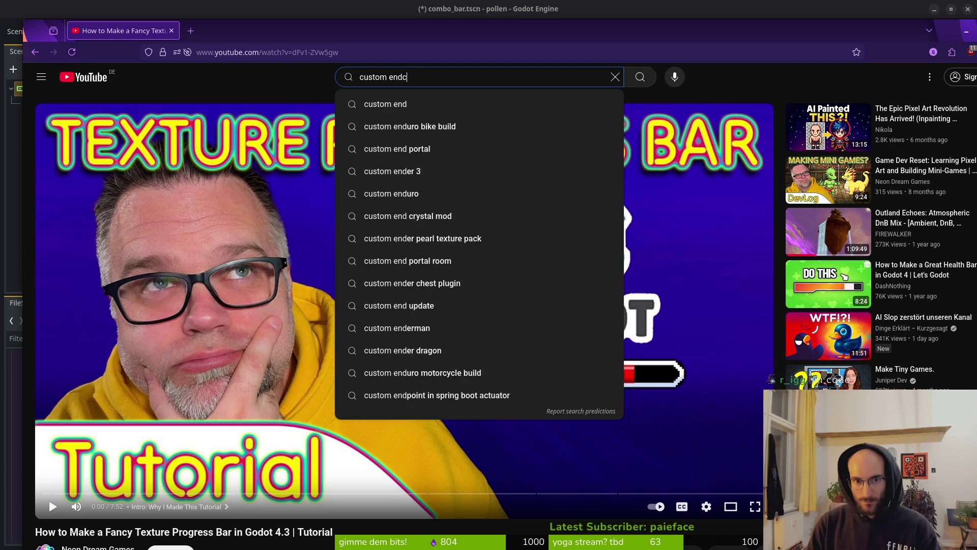
type("asp go")
key("BackSpace")
key("BackSpace")
key("BackSpace")
type("p ")
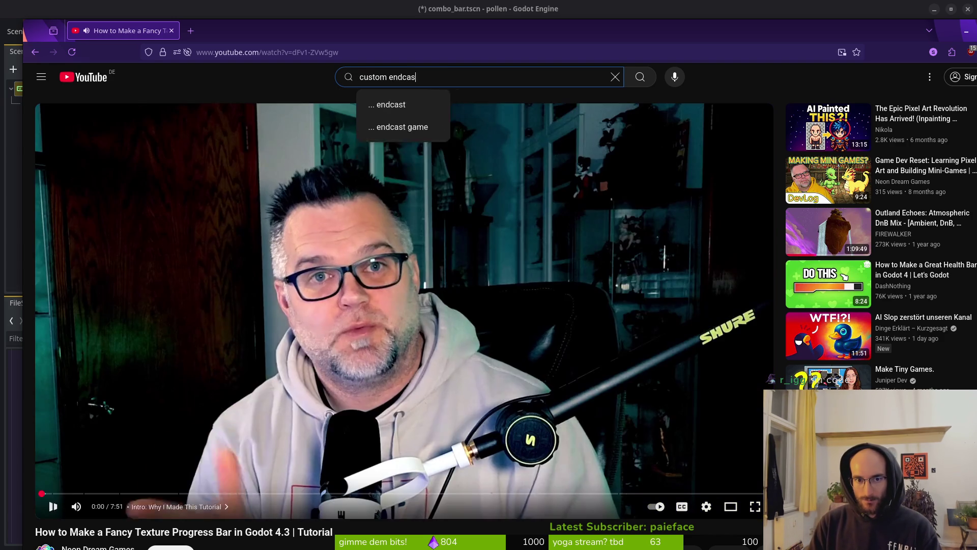
type("godot ")
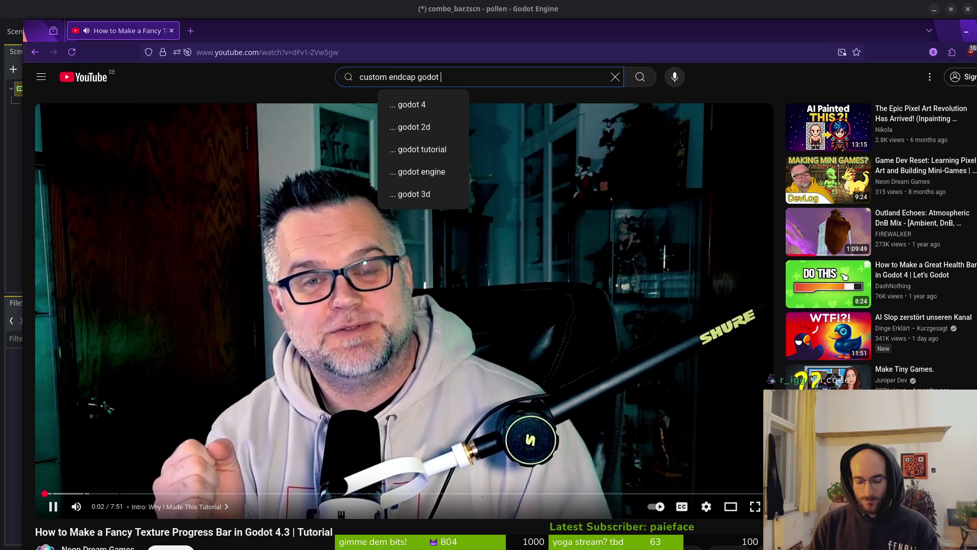
type("textureprogre")
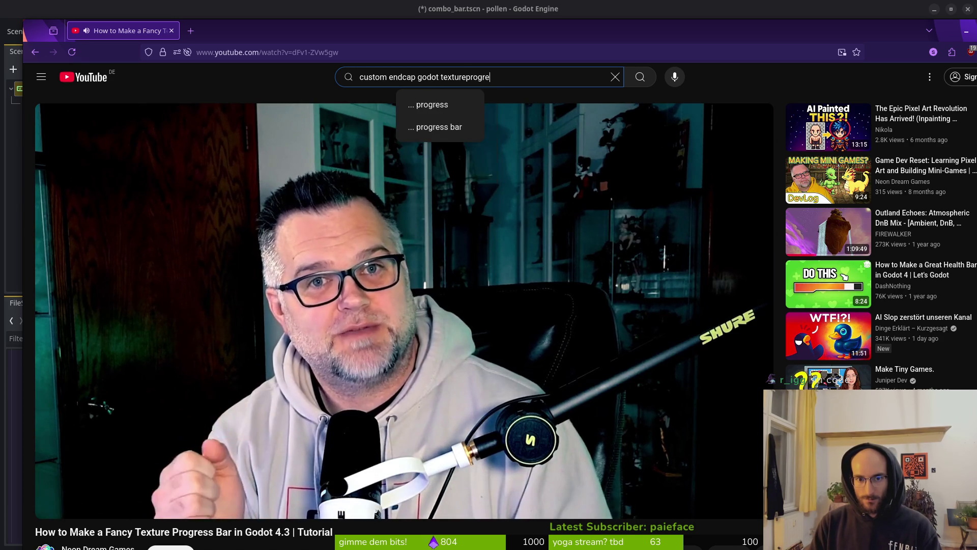
type("ssbar")
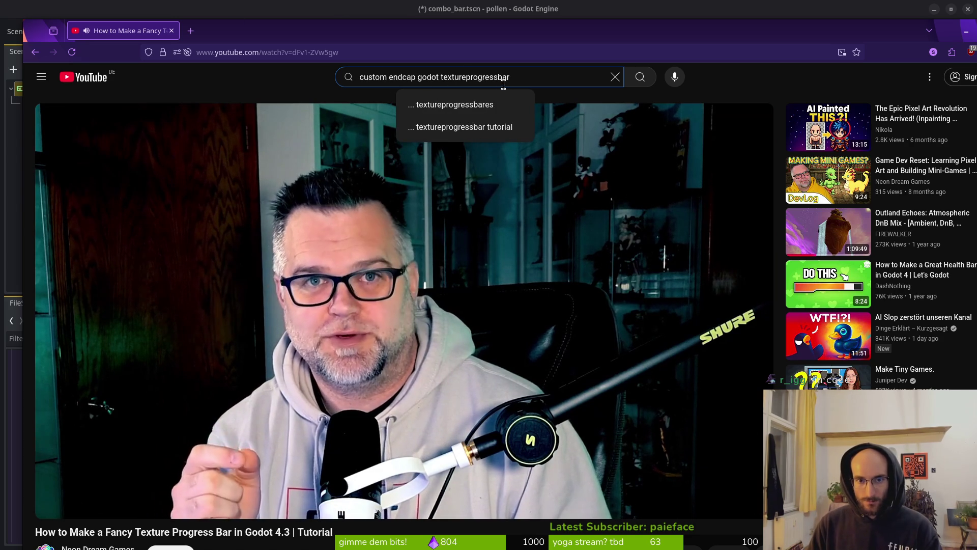
key("ctrl+a")
left_click(275, 63)
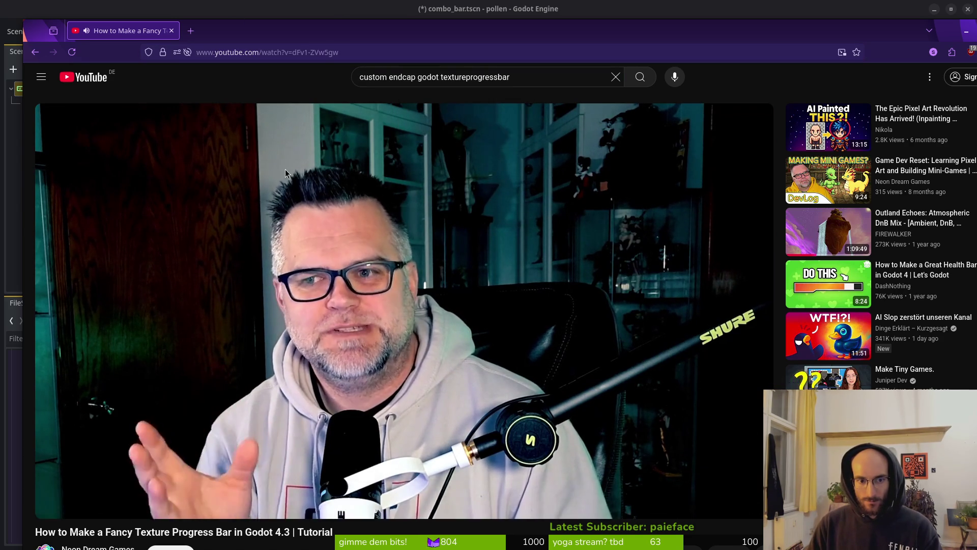
Skim the tutorial's chapters from Importing Textures to the transparency fix, then run the search
mouse_move(110, 494)
left_mouse_down()
mouse_move(122, 494)
mouse_move(98, 493)
left_mouse_up()
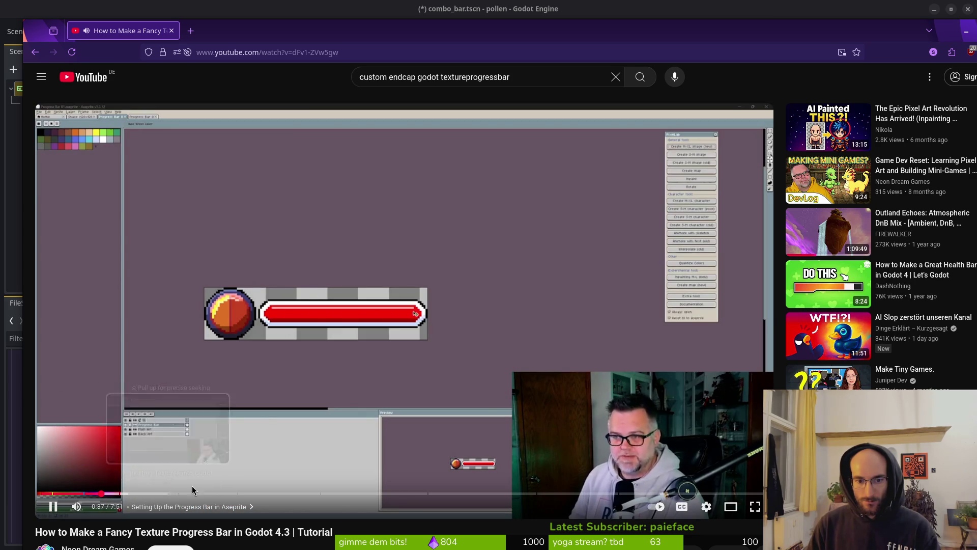
left_click(147, 494)
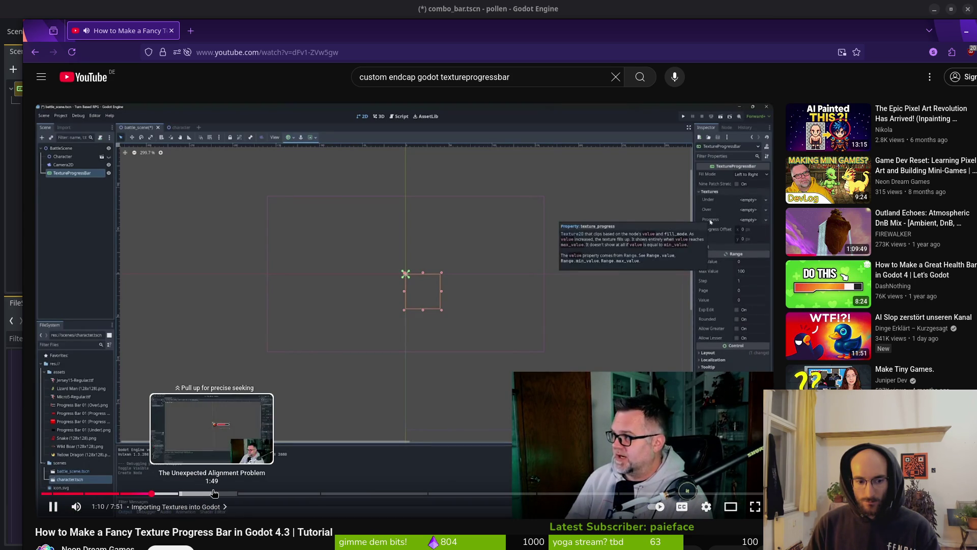
left_click(204, 493)
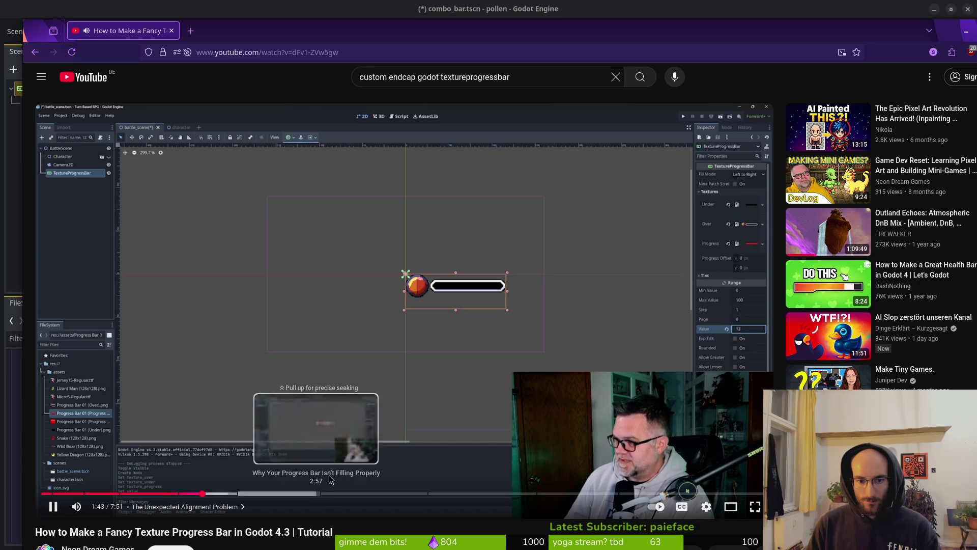
left_click(272, 494)
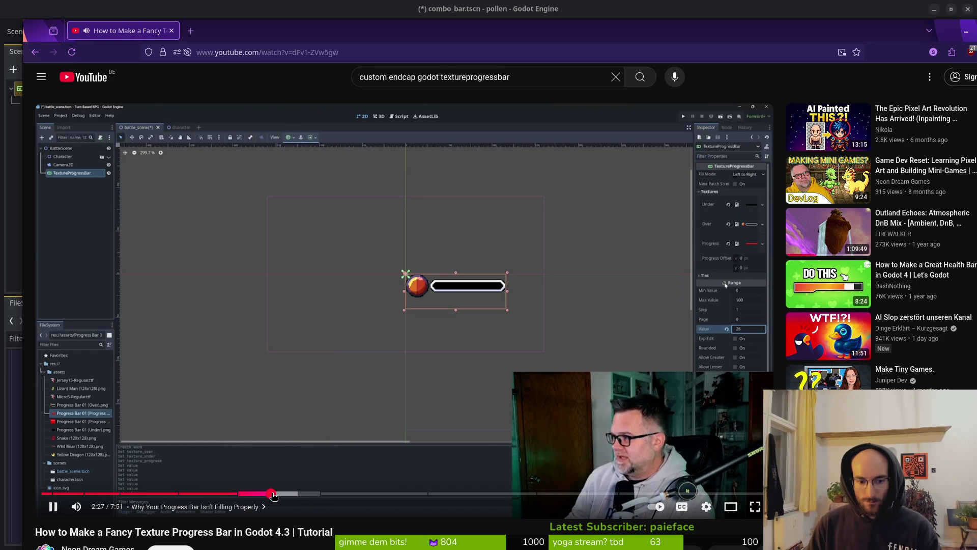
left_click(372, 493)
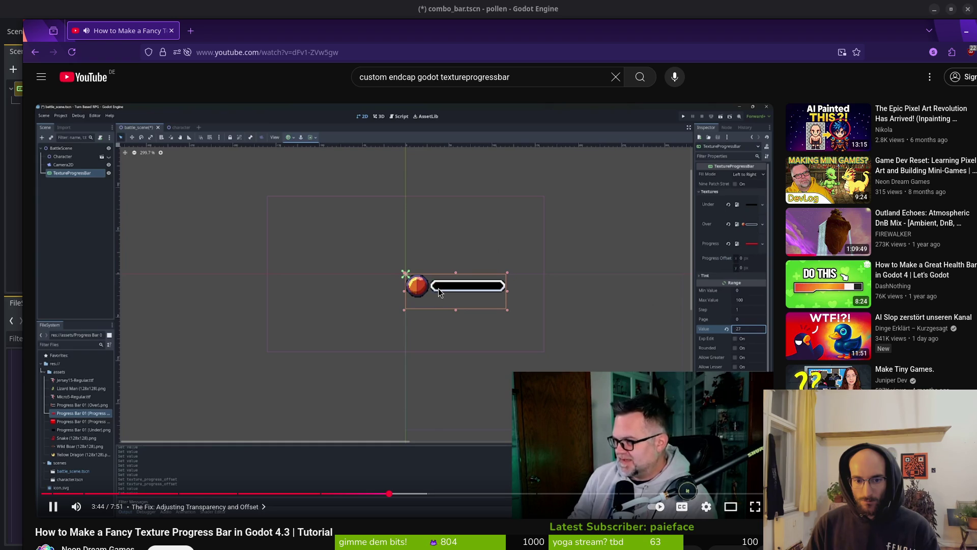
left_click(540, 77)
key("Return")
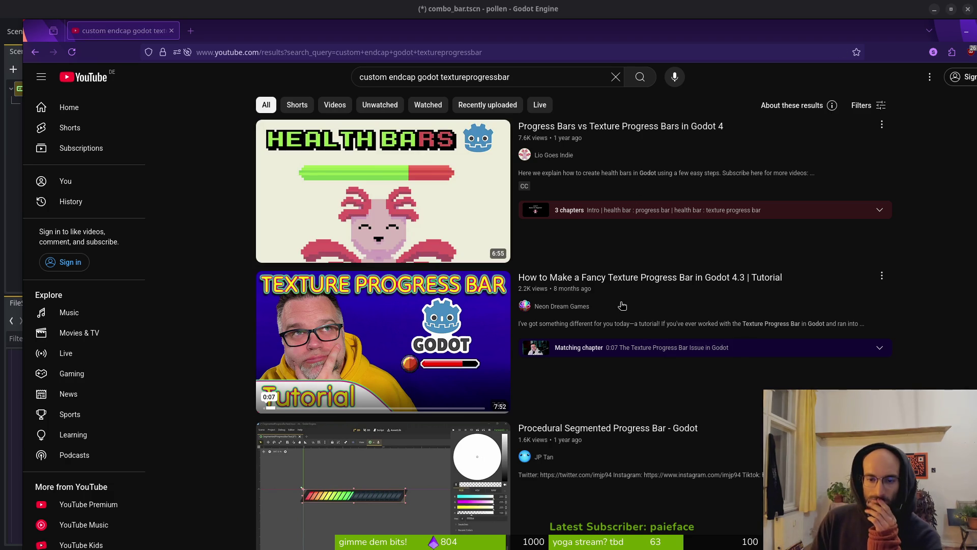
Scroll through the 'custom endcap godot textureprogressbar' search results
scroll(458, 372, "down", 1)
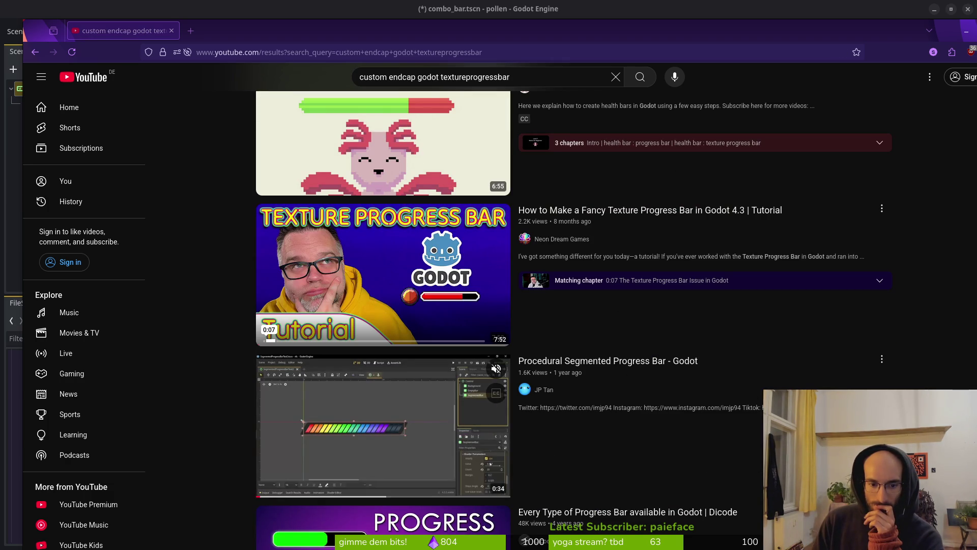
scroll(734, 358, "down", 2)
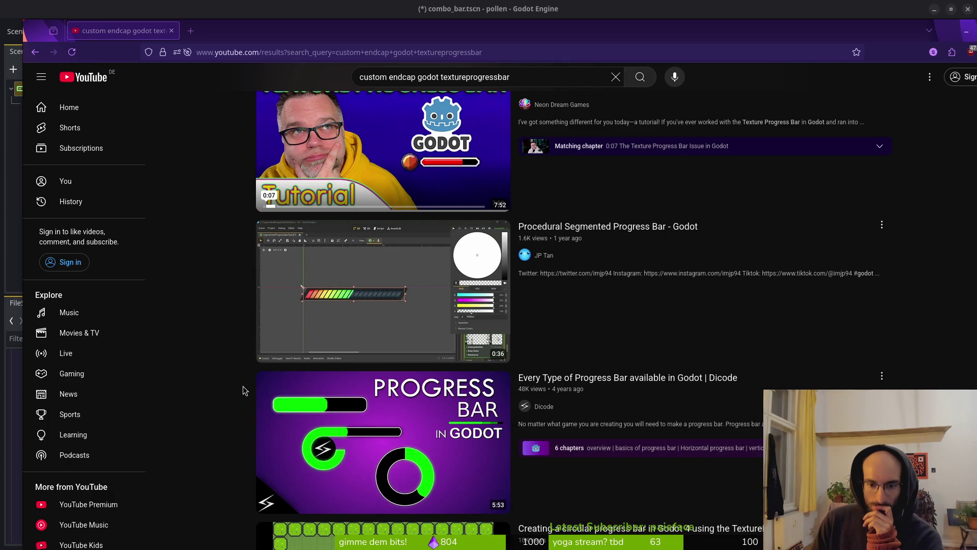
scroll(246, 390, "down", 4)
scroll(242, 402, "down", 1)
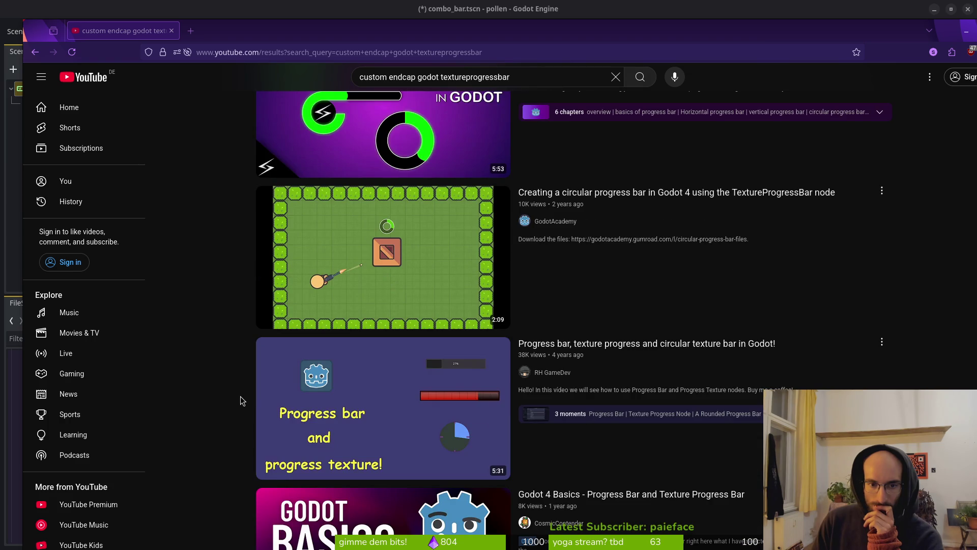
scroll(234, 401, "down", 2)
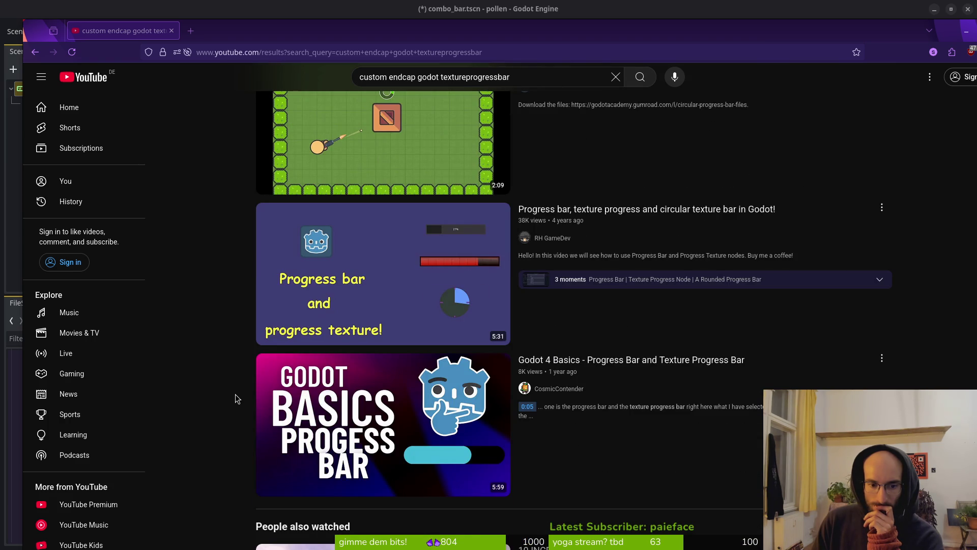
scroll(235, 394, "down", 5)
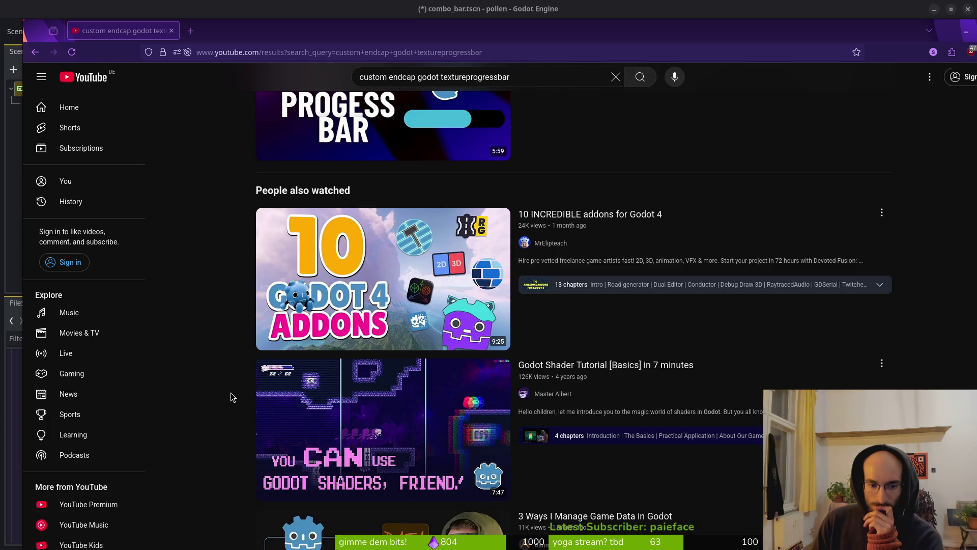
scroll(231, 394, "down", 4)
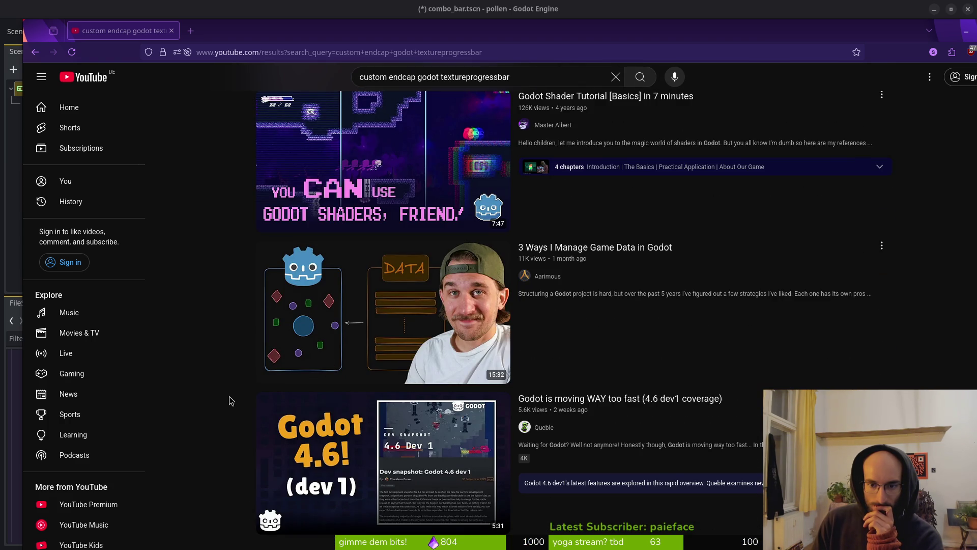
scroll(229, 401, "down", 1)
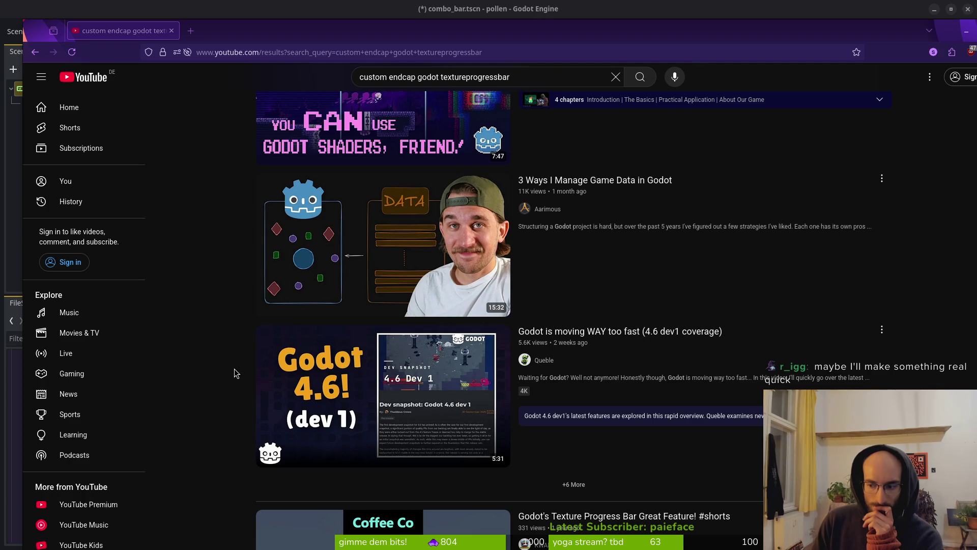
scroll(238, 370, "down", 2)
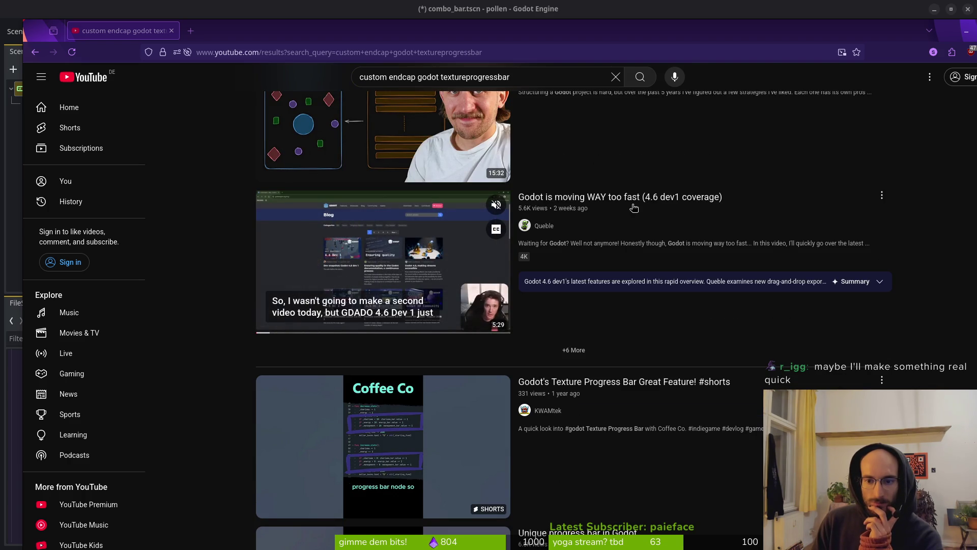
scroll(264, 309, "down", 2)
scroll(264, 309, "up", 3)
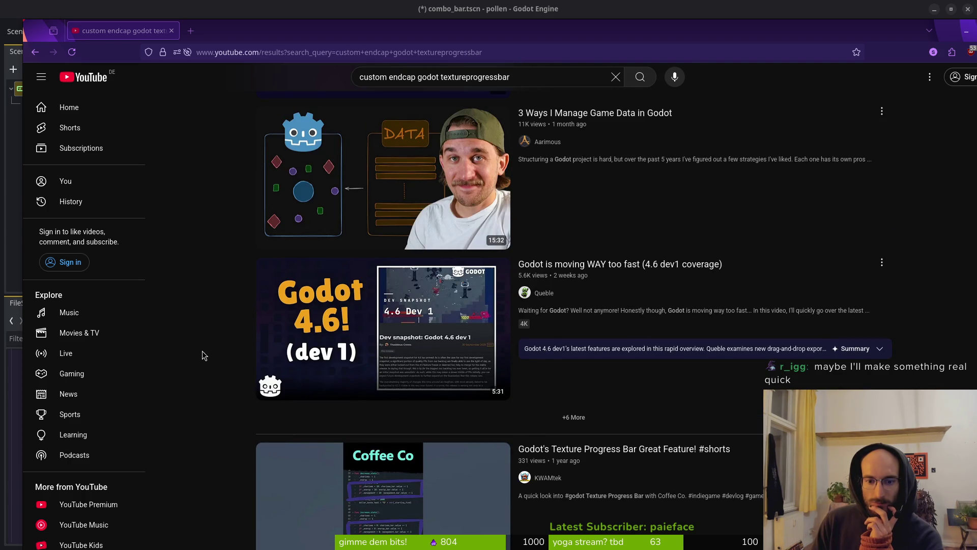
Browse the Queble channel's Videos list, then close the browser tab to return to Godot
mouse_move(391, 332)
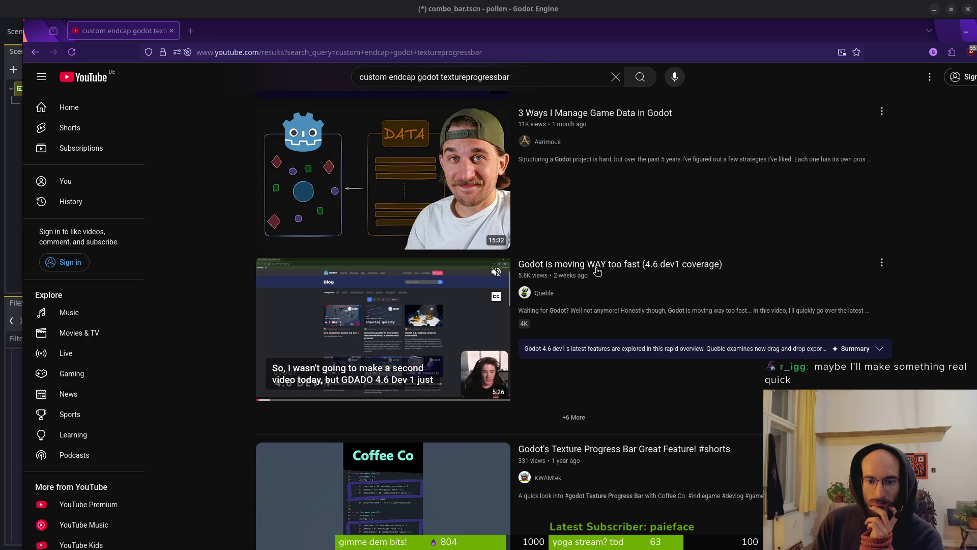
left_click(547, 293)
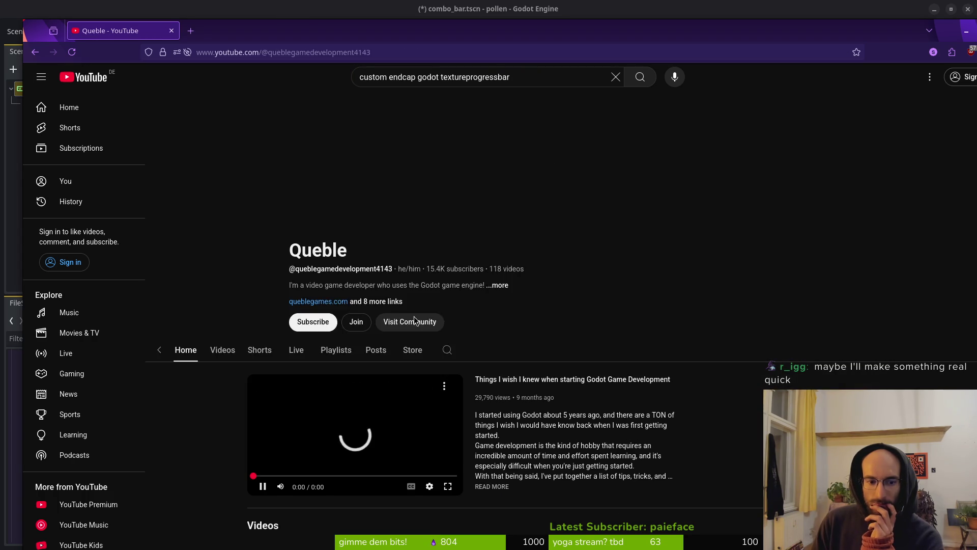
left_click(294, 316)
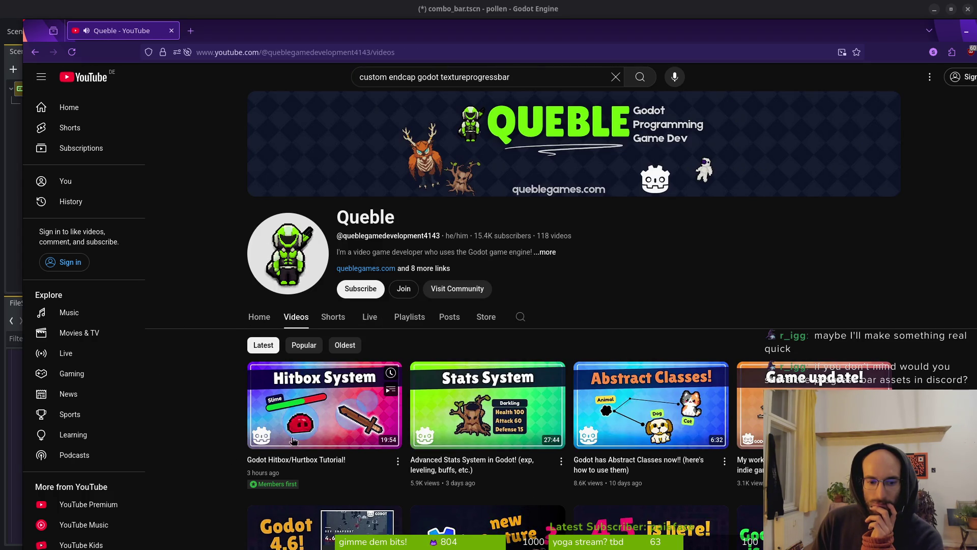
scroll(221, 446, "down", 3)
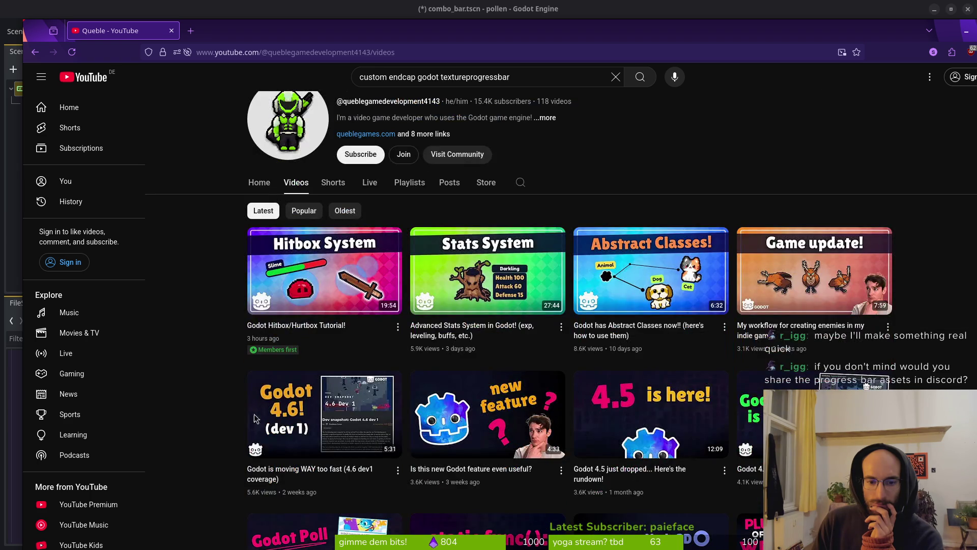
mouse_move(513, 415)
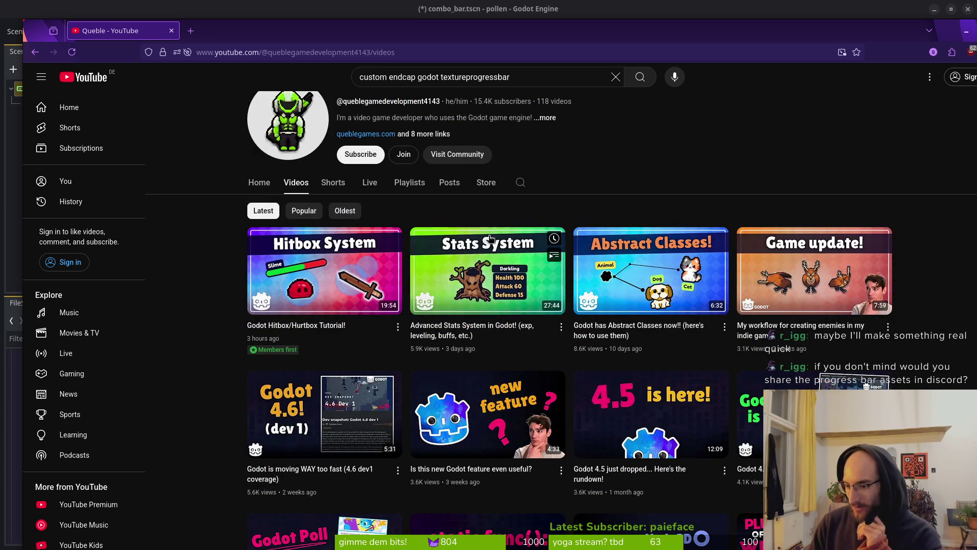
left_click(172, 31)
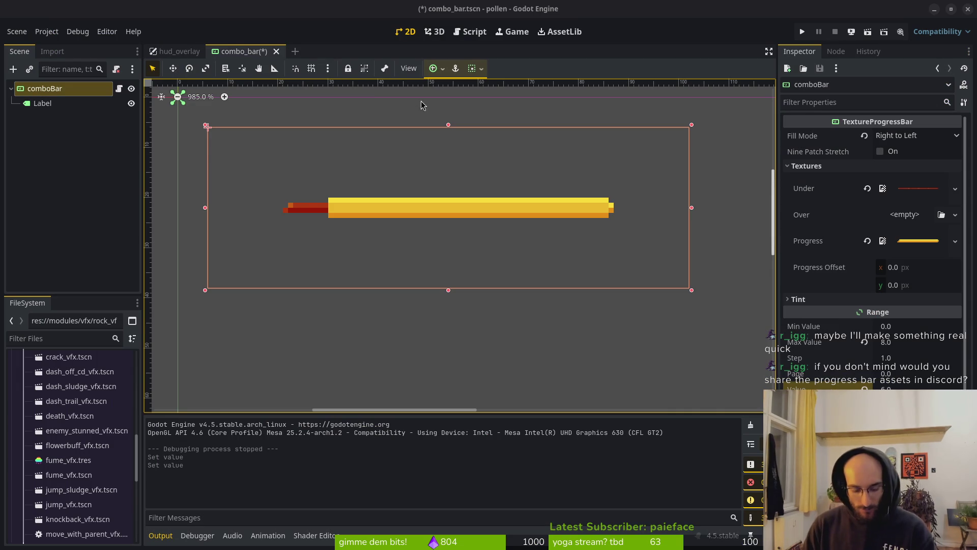
Bring up Aseprite's combobar sprite with the eyedropper, then start Discord over it
key("alt+Tab")
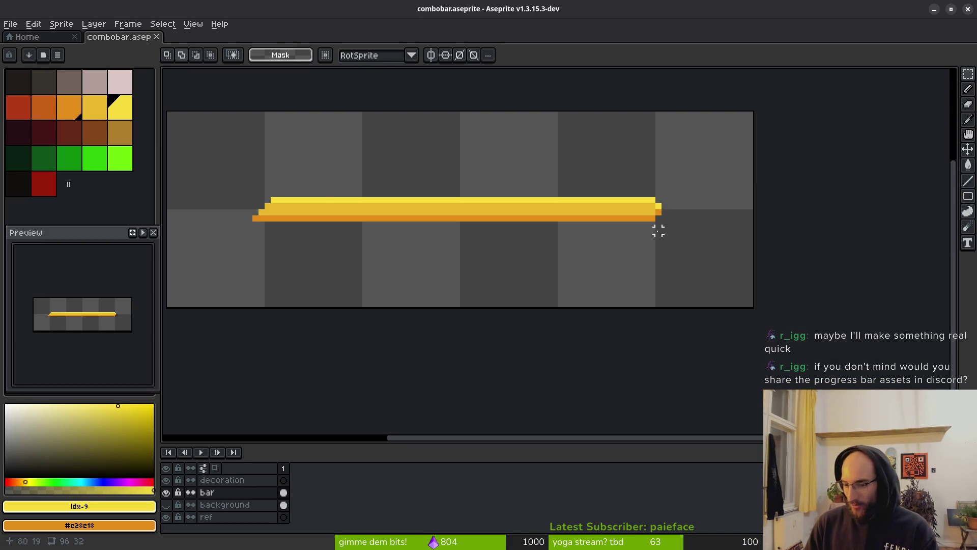
key("i")
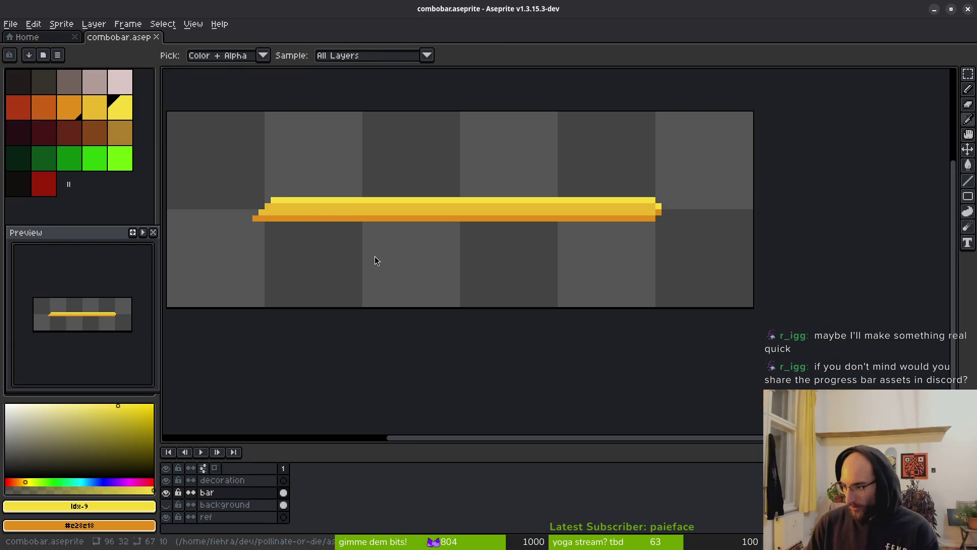
key("alt+Tab")
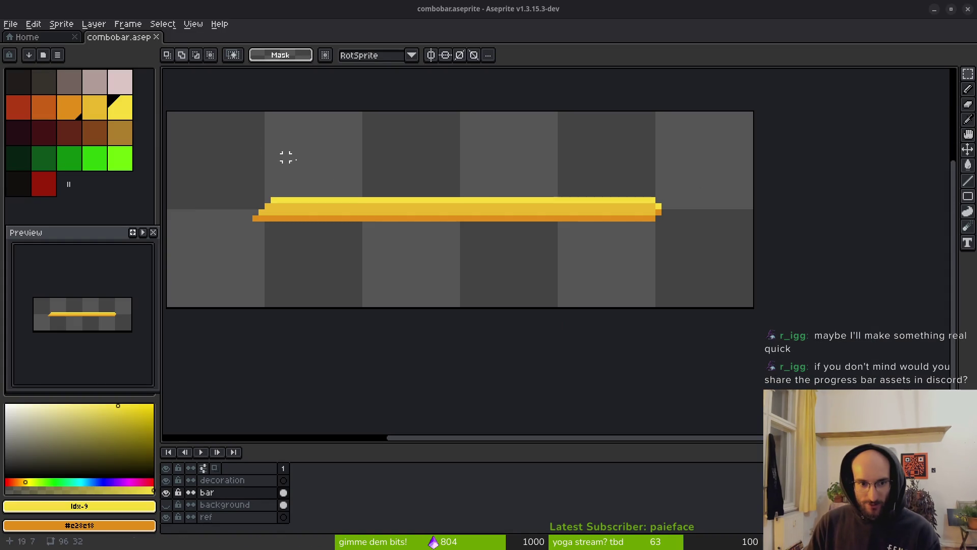
mouse_move(257, 249)
left_mouse_down()
mouse_move(323, 220)
mouse_move(332, 252)
left_mouse_up()
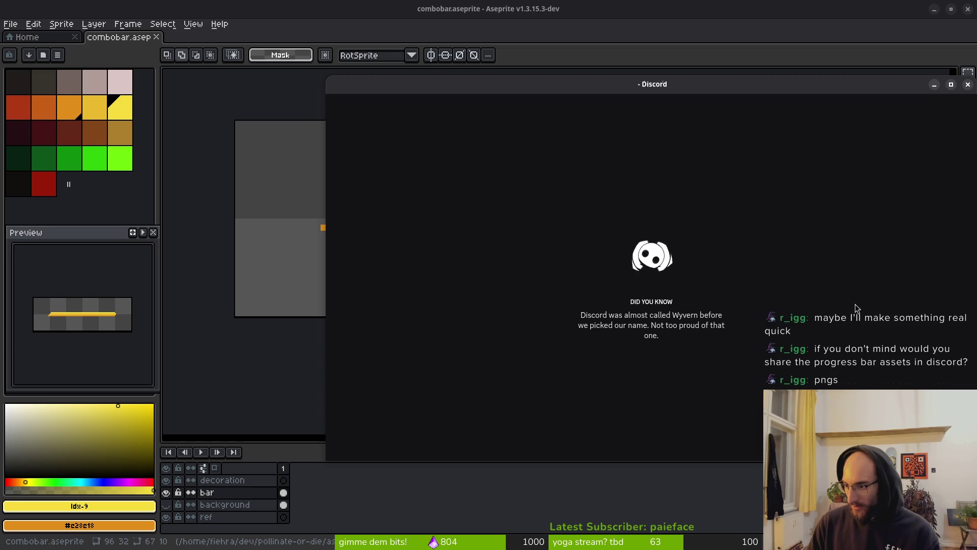
Move the Discord window further left, then switch back to the Aseprite combo bar sprite
left_click_drag(568, 89, 499, 92)
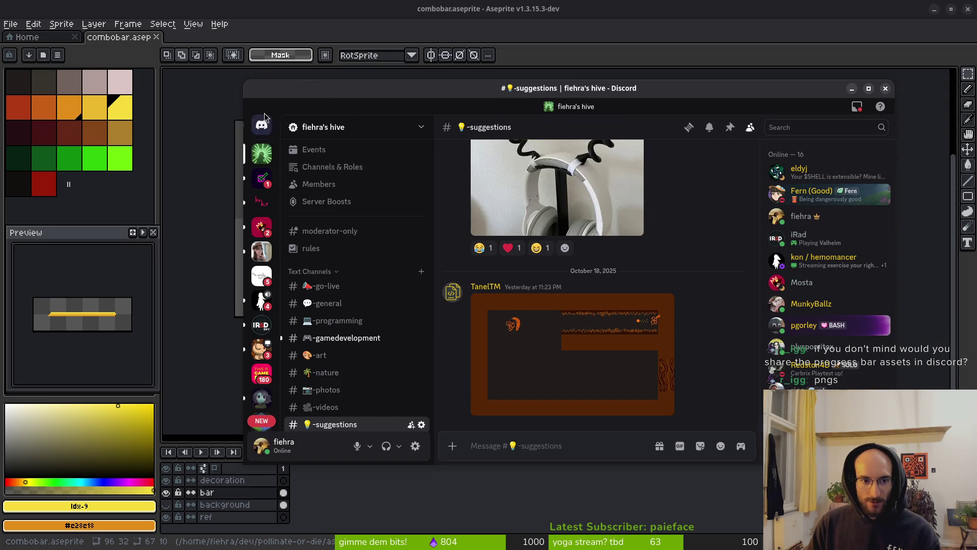
key("alt+Tab")
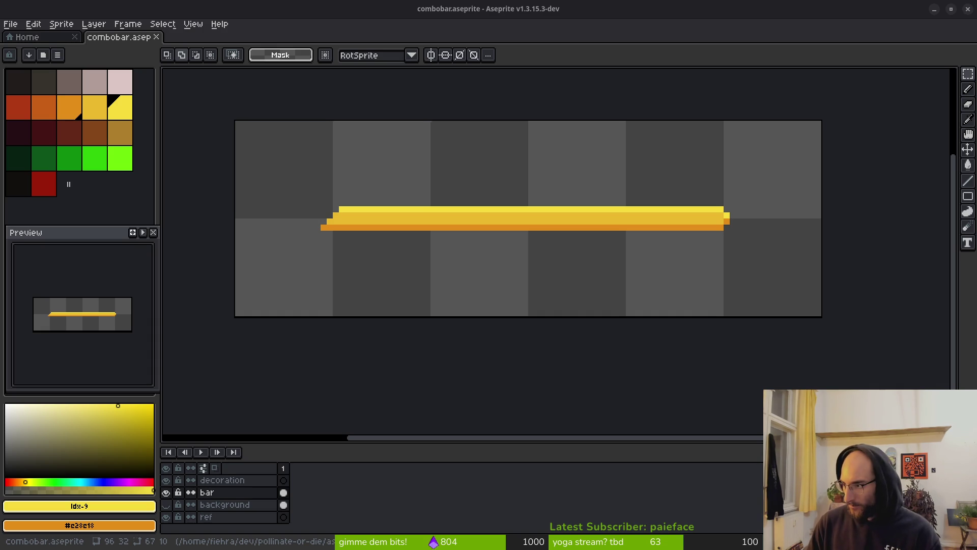
Select the yellow bar and stretch its left edge to x=0, making it 96×6 pixels
mouse_move(501, 243)
left_mouse_down()
mouse_move(430, 235)
mouse_move(501, 268)
mouse_move(529, 268)
mouse_move(453, 246)
left_mouse_up()
scroll(501, 279, "up", 1)
scroll(524, 283, "down", 1)
key("b")
key("m")
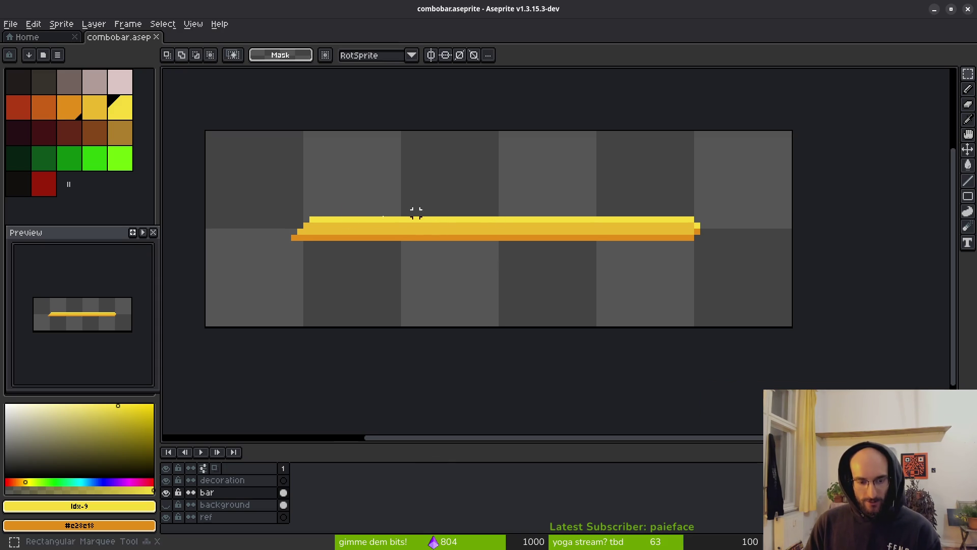
mouse_move(294, 219)
left_mouse_down()
mouse_move(689, 224)
mouse_move(701, 241)
mouse_move(799, 256)
left_mouse_up()
left_click_drag(284, 215, 202, 211)
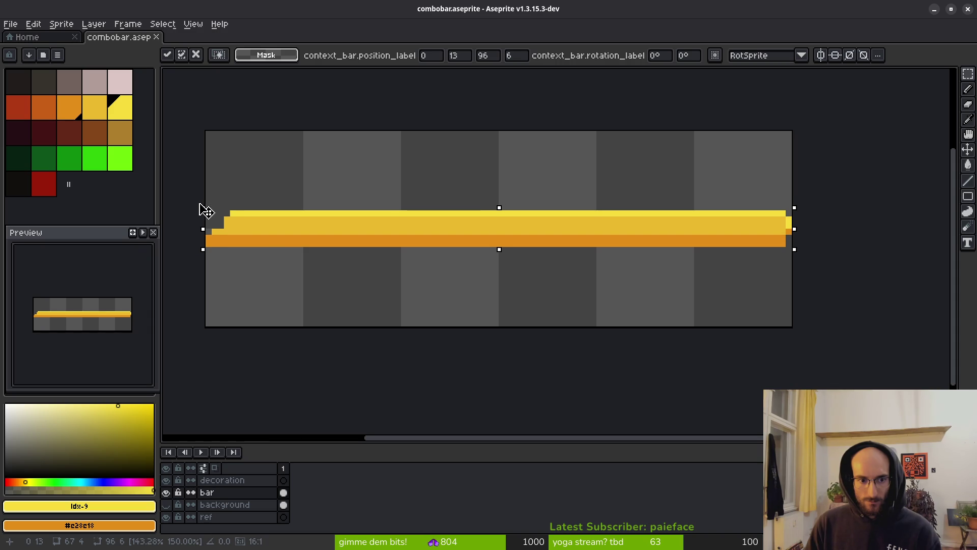
key("ctrl+d")
scroll(346, 251, "up", 5)
Erase a pixel staircase into the yellow bar's left end
key("e")
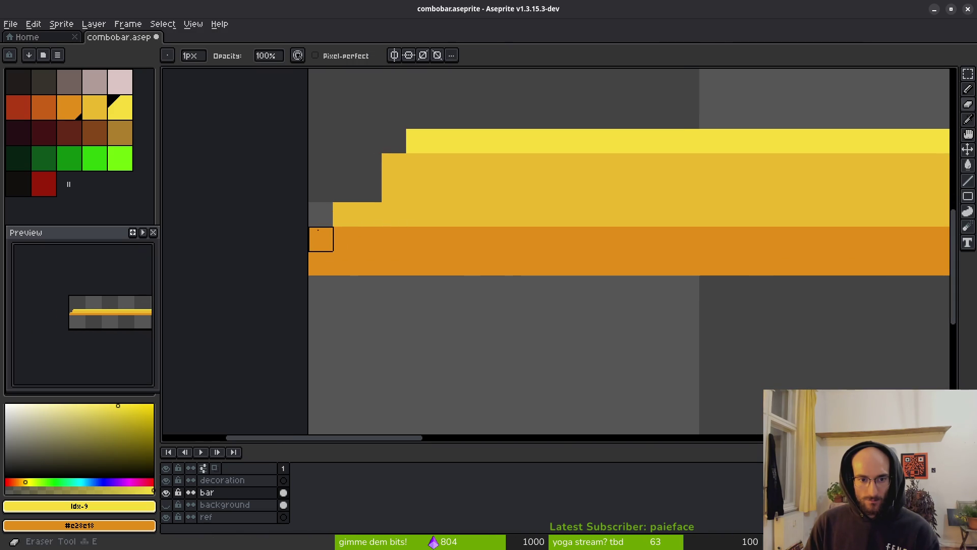
left_click(321, 238)
left_click(345, 214)
left_click(394, 190)
left_click(394, 166)
left_click(419, 141)
scroll(541, 213, "down", 6)
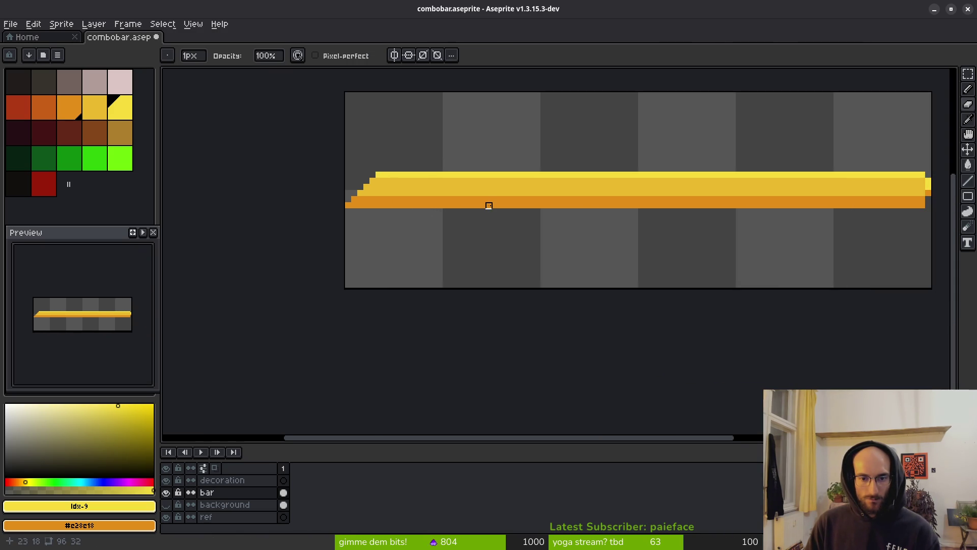
Eyedrop the bar's mid-yellow and repaint its upper orange row yellow
key("i")
left_click(477, 187)
left_click_drag(365, 199, 928, 199)
left_click_drag(838, 203, 618, 205)
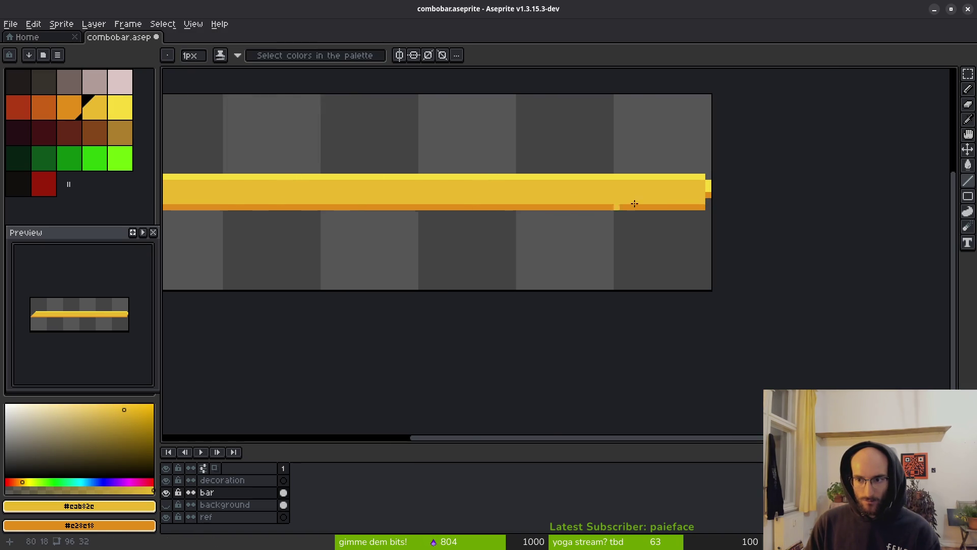
scroll(671, 204, "up", 4)
Add an orange pixel at the bar's right end
left_click(826, 219, "alt")
left_click(818, 194)
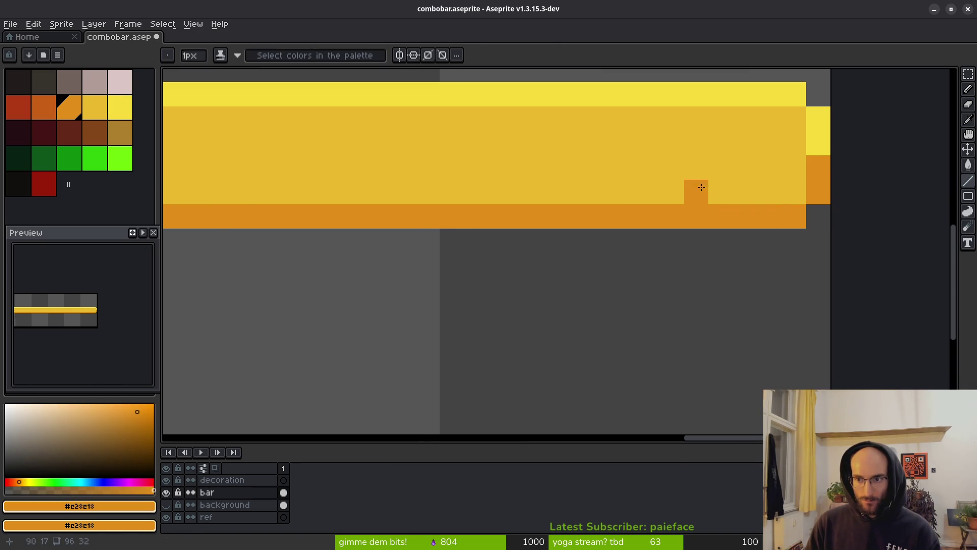
scroll(700, 181, "down", 4)
scroll(712, 206, "up", 5)
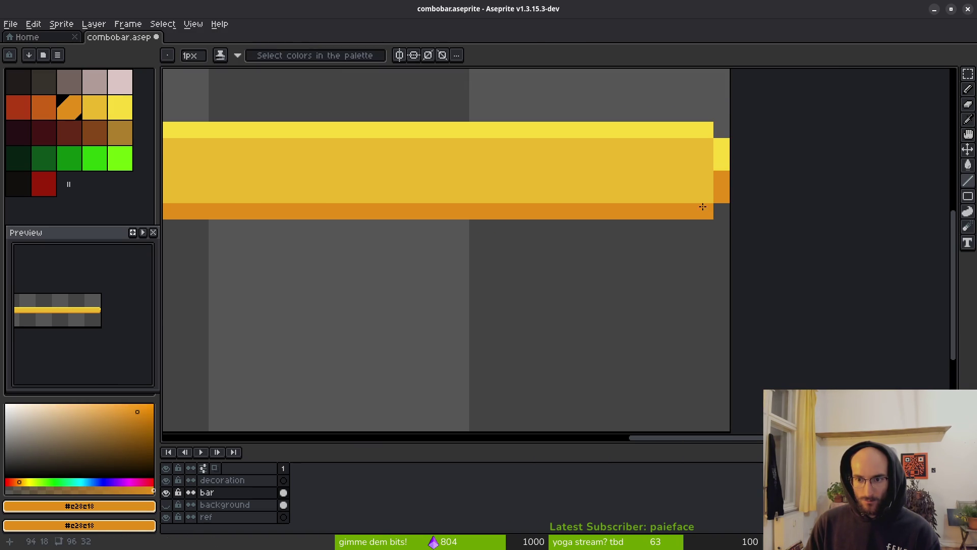
scroll(667, 238, "down", 4)
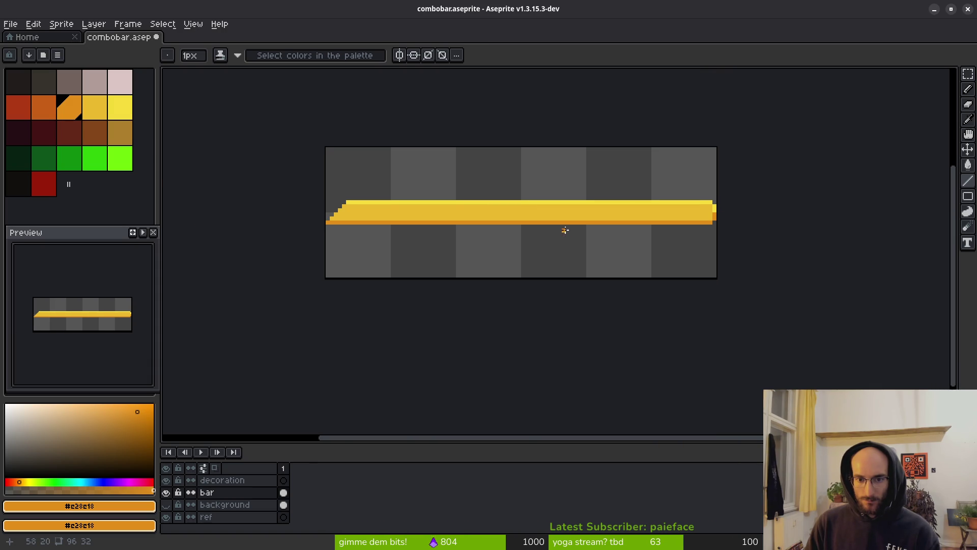
scroll(562, 231, "down", 3)
scroll(570, 225, "up", 5)
scroll(579, 222, "down", 1)
scroll(704, 219, "up", 3)
Sample the bar's main yellow and then its light top-row yellow
left_click(689, 212, "alt")
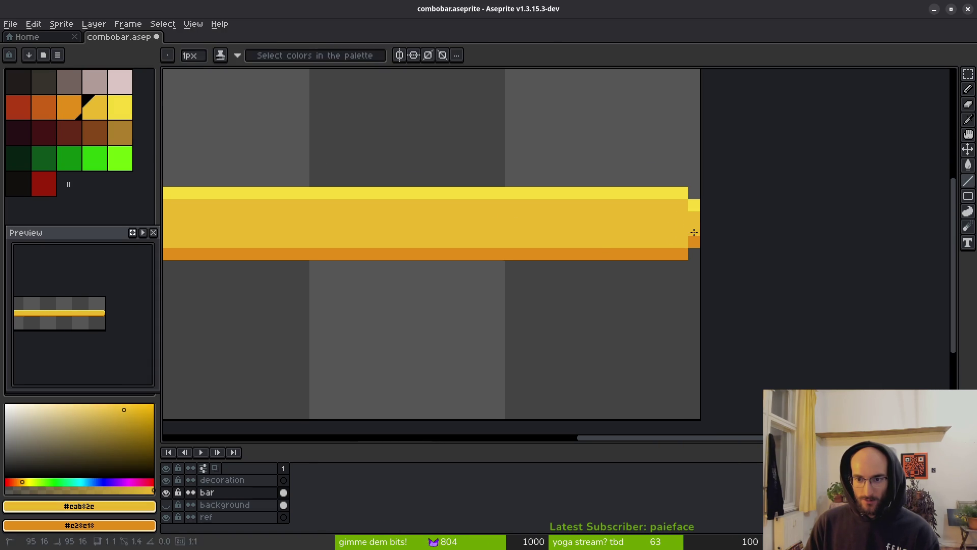
scroll(608, 249, "down", 2)
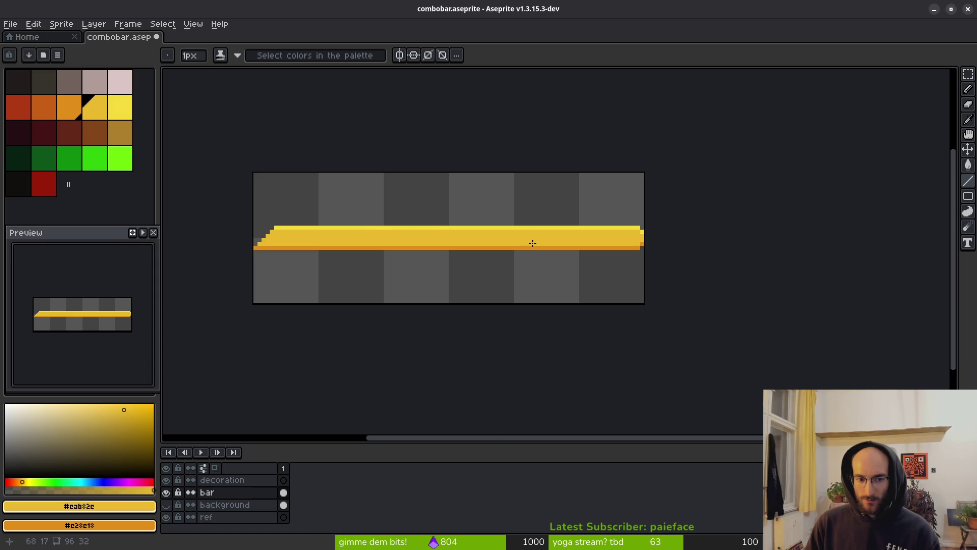
scroll(386, 237, "left", 3)
scroll(394, 243, "up", 5)
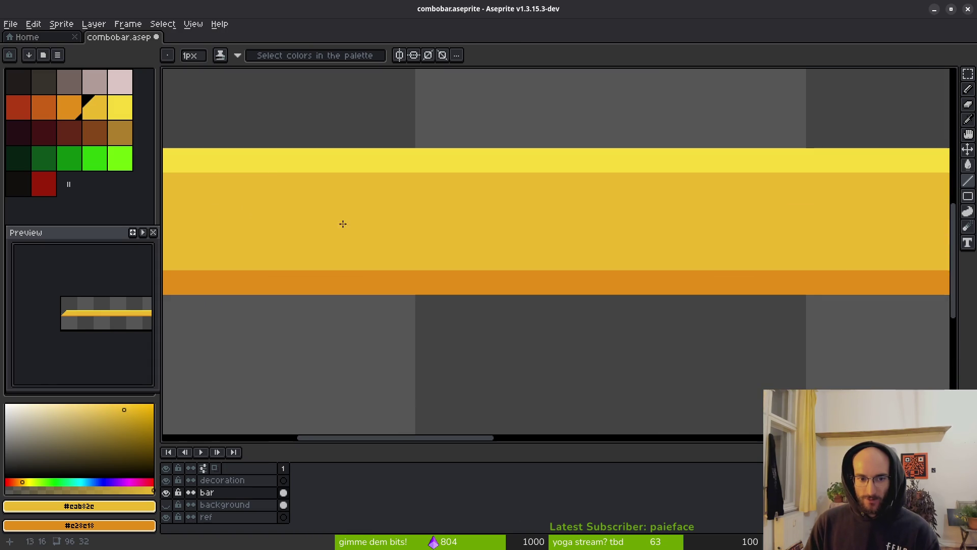
scroll(386, 239, "left", 3)
scroll(388, 238, "down", 2)
scroll(364, 207, "right", 1)
left_click(364, 212, "alt")
scroll(351, 224, "right", 2)
scroll(347, 231, "down", 2)
Draw a light-yellow highlight line along the bar's top
left_click_drag(334, 214, 777, 214)
scroll(777, 214, "up", 2)
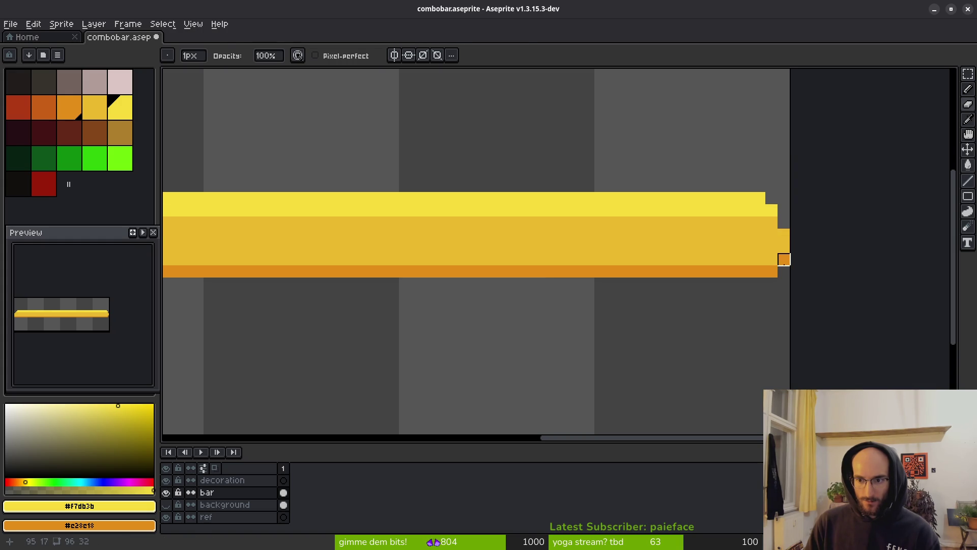
scroll(761, 296, "down", 1)
scroll(761, 296, "up", 2)
Draw an orange shading line along the bar's bottom
left_click(789, 280, "alt")
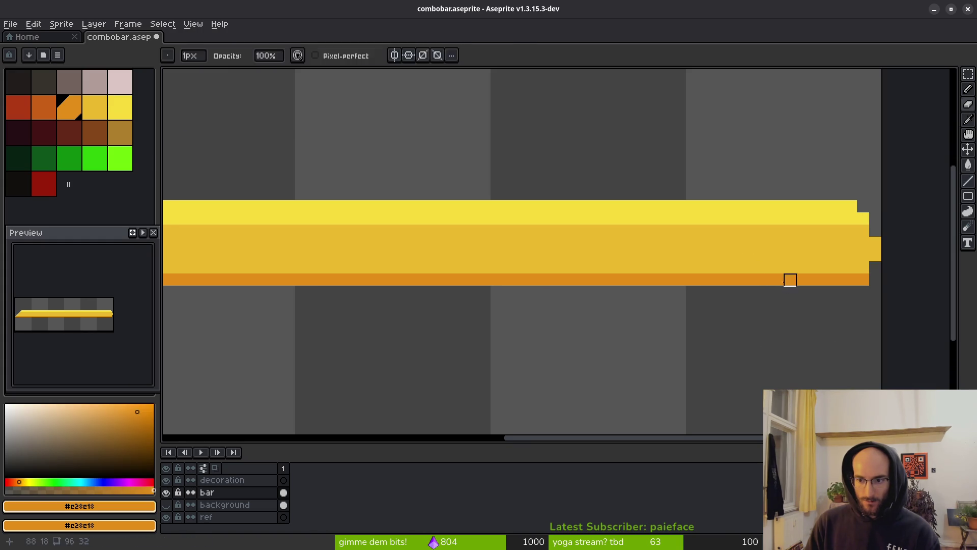
mouse_move(847, 292)
left_mouse_down()
mouse_move(474, 307)
mouse_move(258, 299)
mouse_move(365, 284)
mouse_move(329, 300)
mouse_move(391, 242)
mouse_move(451, 242)
left_mouse_up()
scroll(671, 296, "down", 2)
scroll(267, 295, "up", 2)
scroll(451, 242, "down", 2)
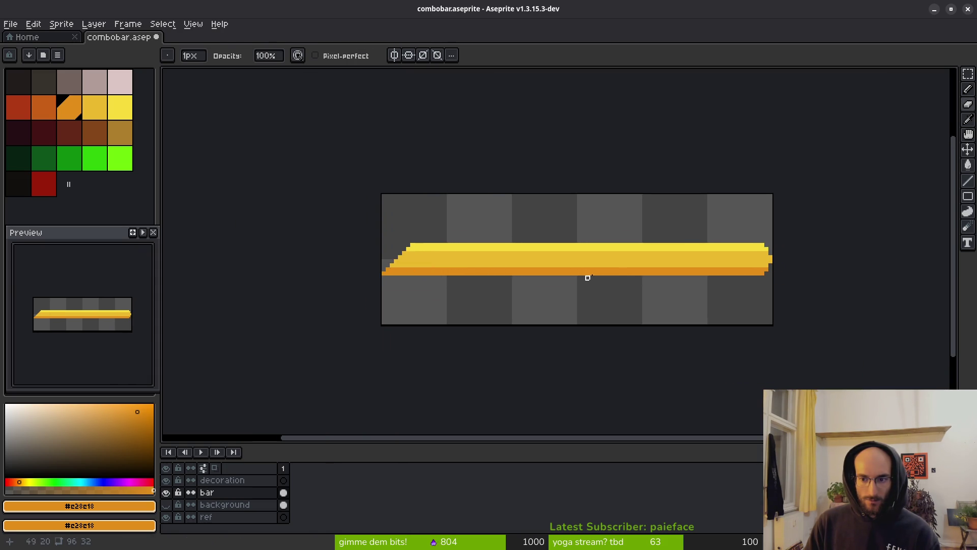
scroll(612, 276, "down", 3)
scroll(604, 276, "up", 4)
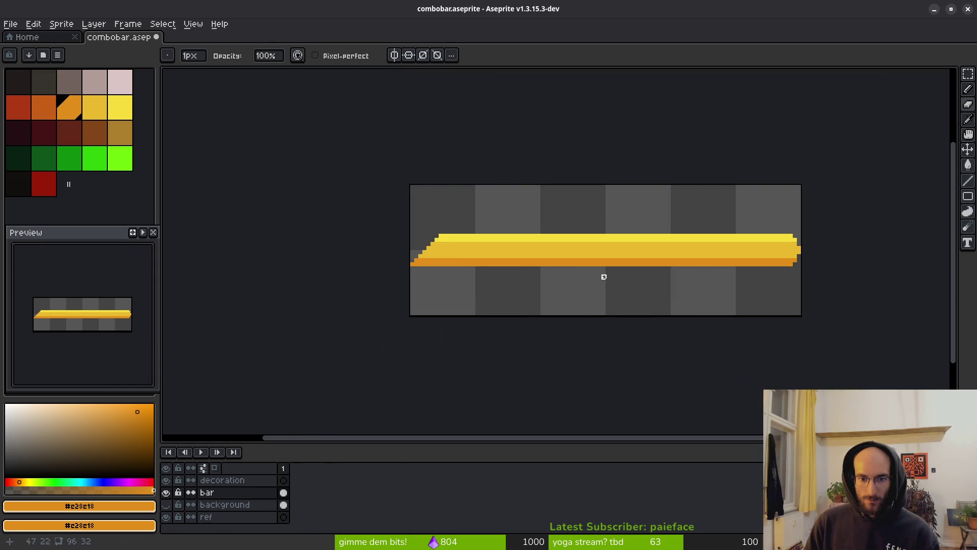
scroll(494, 260, "up", 1)
Draw a mid-yellow line along the bar's lower row
key("z")
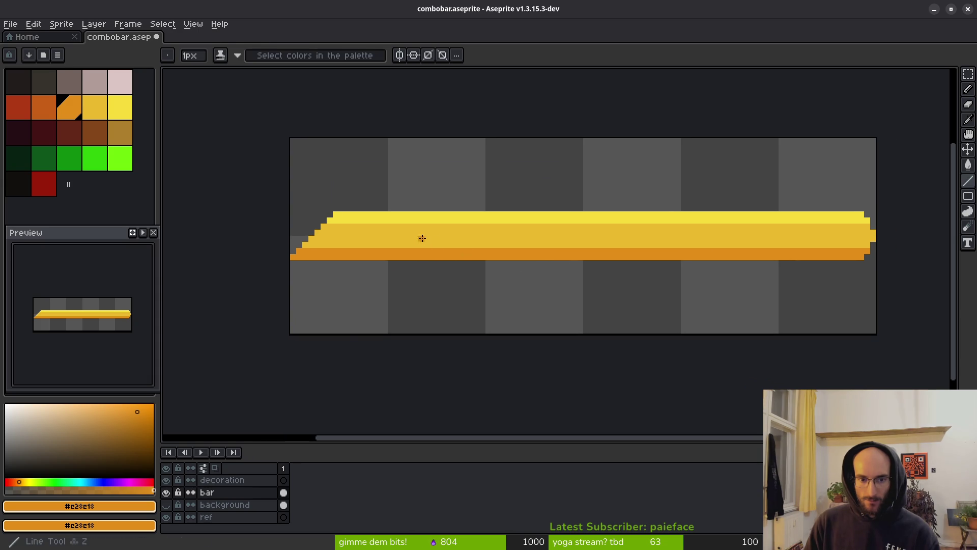
left_click(422, 238, "alt")
mouse_move(330, 222)
left_mouse_down()
mouse_move(858, 226)
mouse_move(300, 251)
left_mouse_up()
scroll(610, 229, "right", 3)
scroll(597, 207, "up", 2)
Reshape the bar's right tip with orange and yellow pixels
left_click(636, 193, "alt")
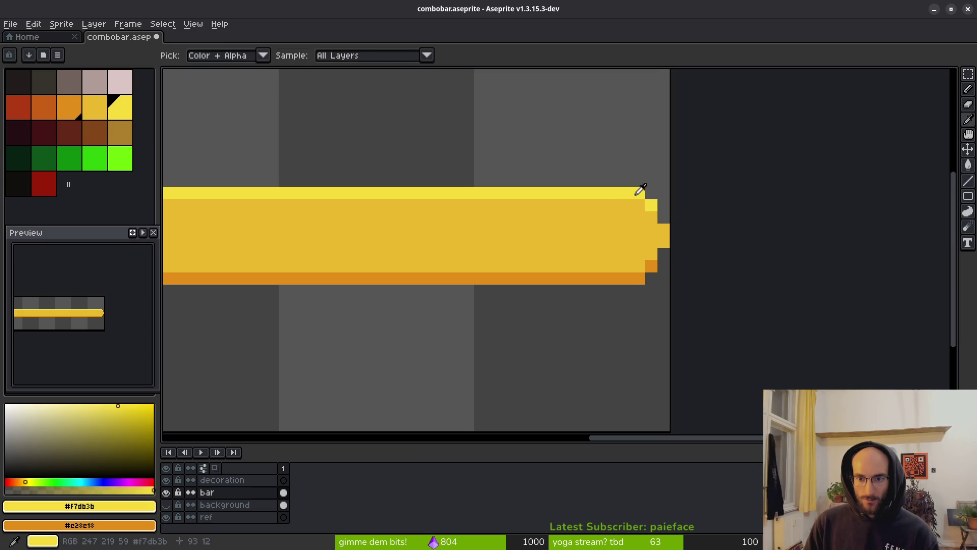
left_click(649, 257, "alt")
scroll(663, 244, "up", 1)
left_click(669, 256)
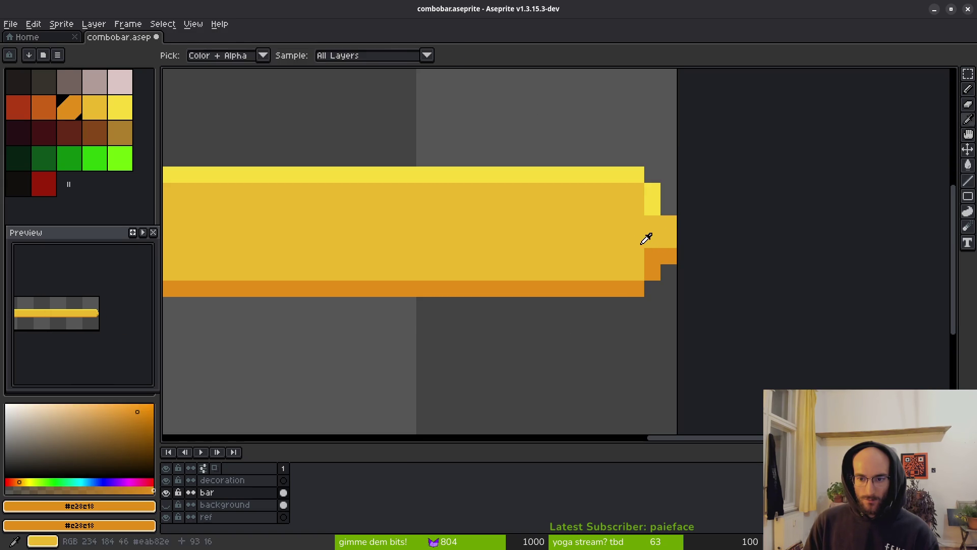
left_click(647, 239, "alt")
left_click(650, 256)
left_click(648, 273)
right_click(646, 274)
left_click(654, 209)
left_click(661, 201)
Add light-yellow highlight and orange shading pixels at the bar's right tip
scroll(657, 221, "down", 3)
scroll(667, 208, "up", 4)
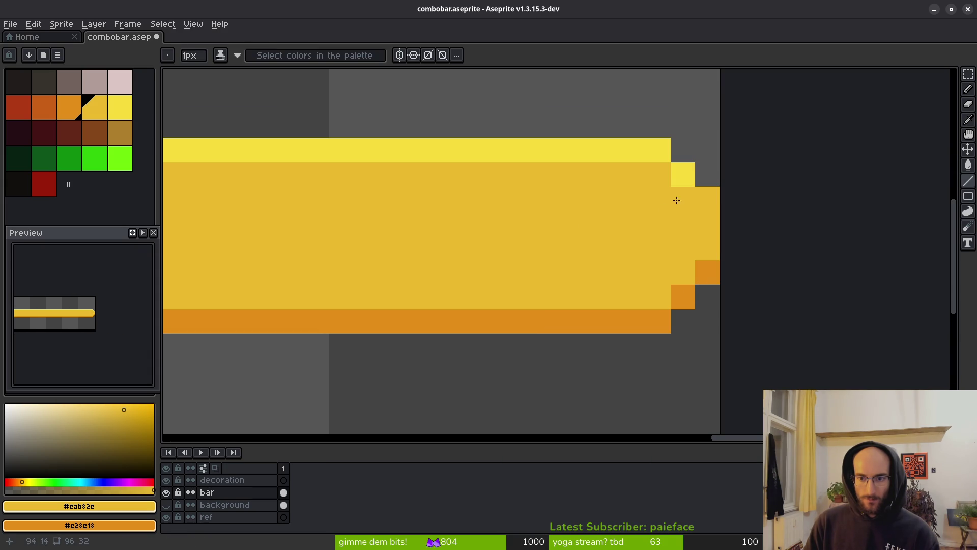
left_click(684, 162, "alt")
left_click(683, 150)
left_click(707, 174)
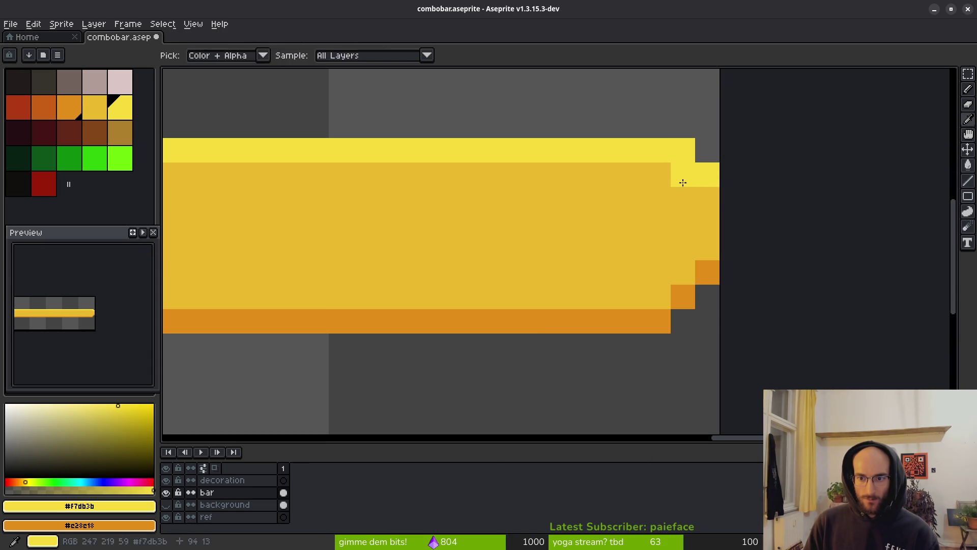
left_click(674, 212, "alt")
left_click(683, 174)
left_click(683, 296)
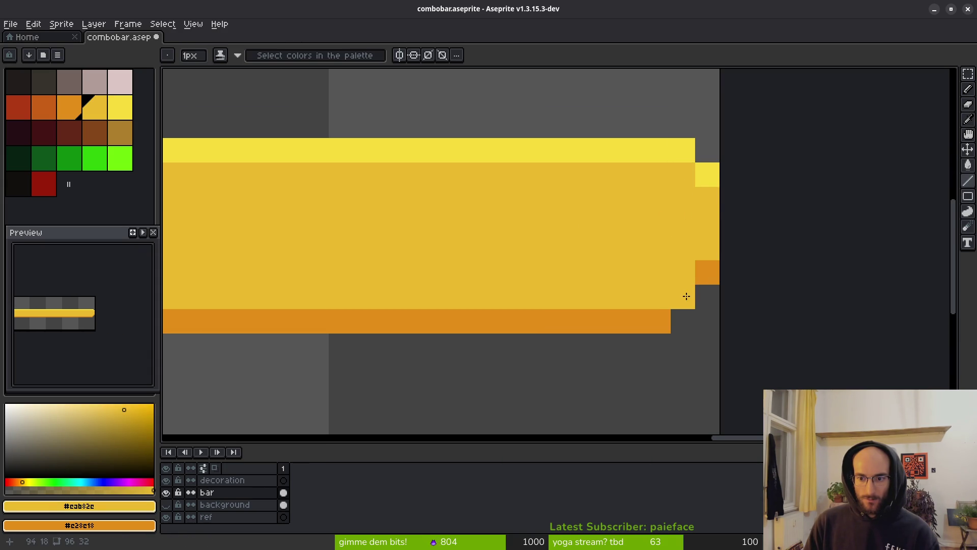
left_click(701, 273)
left_click(682, 306, "alt")
left_click(682, 311)
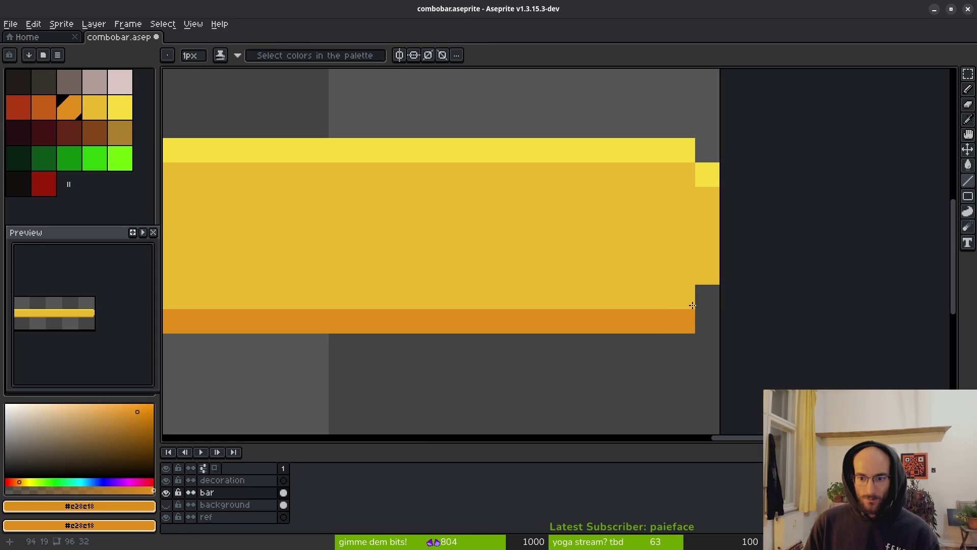
left_click(707, 296)
scroll(682, 285, "down", 8)
scroll(585, 289, "up", 10)
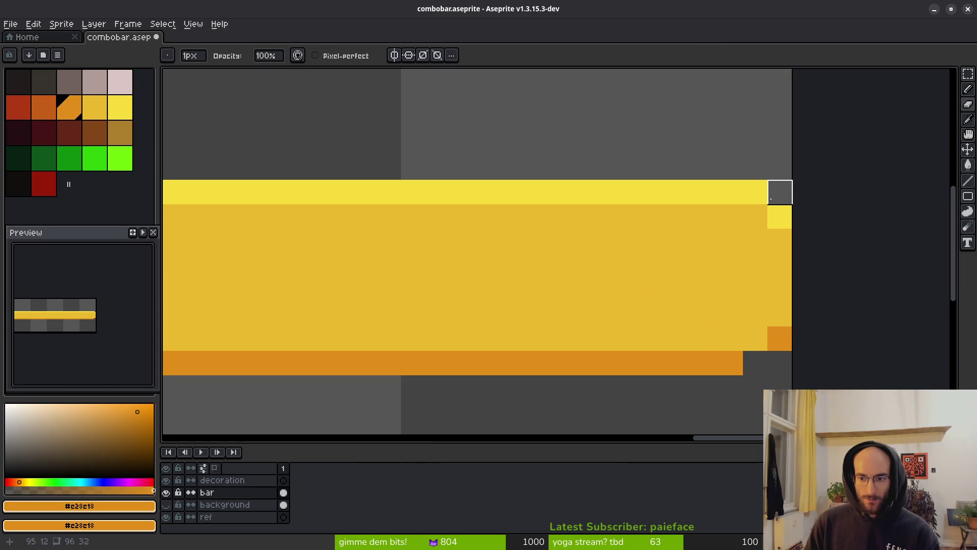
Erase pixels near the right tip, then undo and redo tip edits until it looks right
left_click(755, 192)
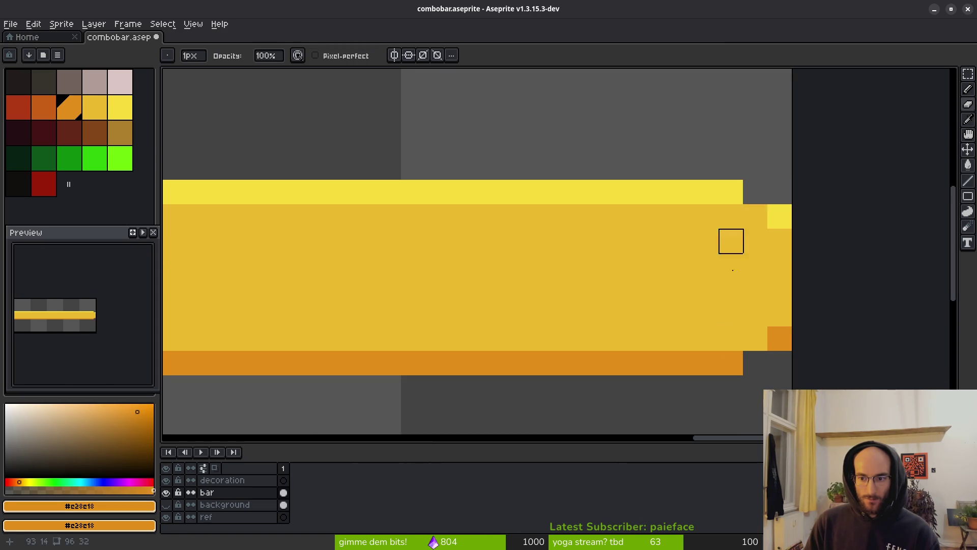
scroll(756, 214, "down", 4)
scroll(763, 267, "up", 1)
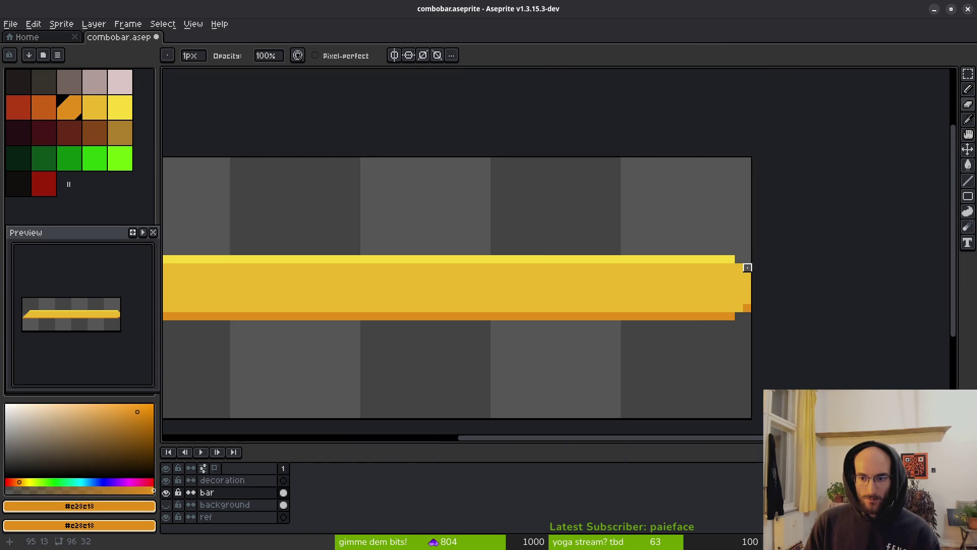
scroll(682, 327, "down", 4)
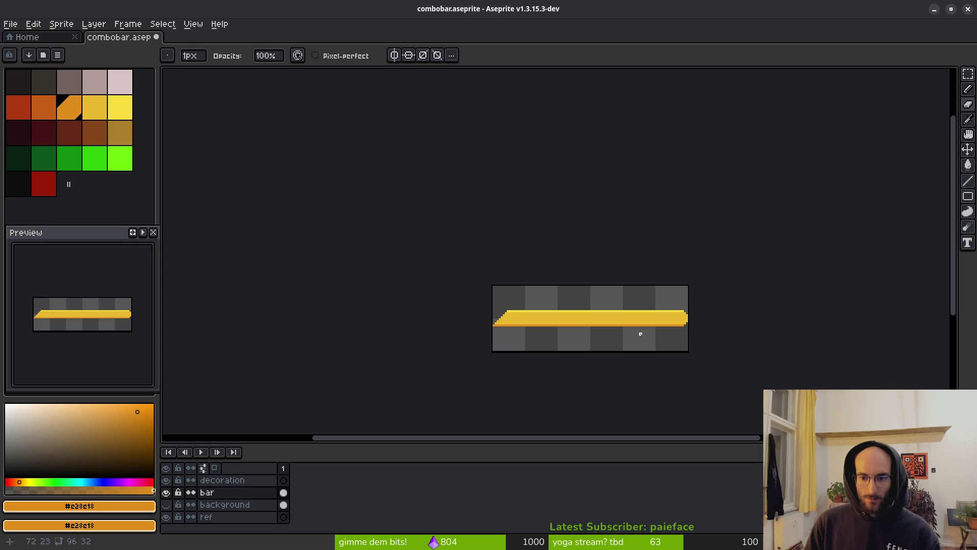
scroll(708, 281, "up", 4)
left_click(708, 345)
scroll(707, 355, "up", 1)
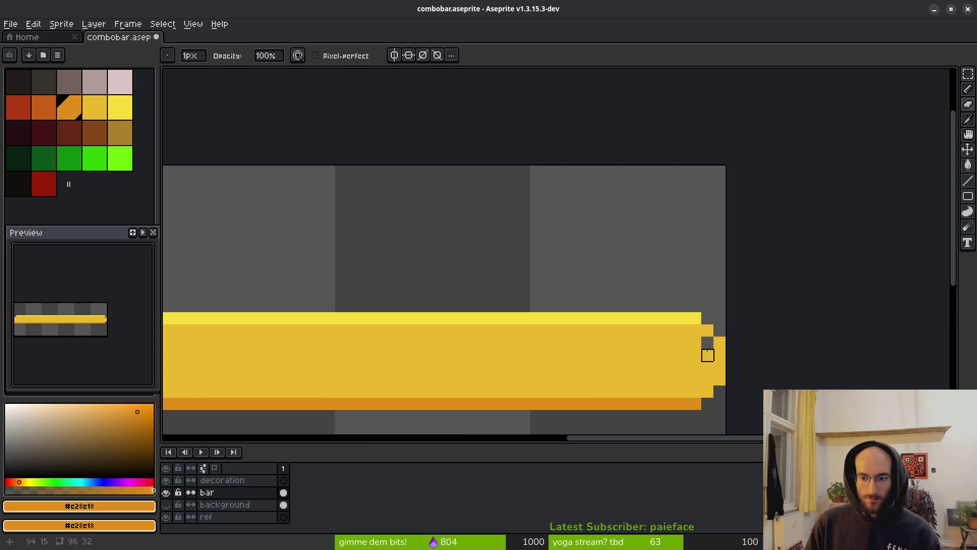
key("ctrl+z")
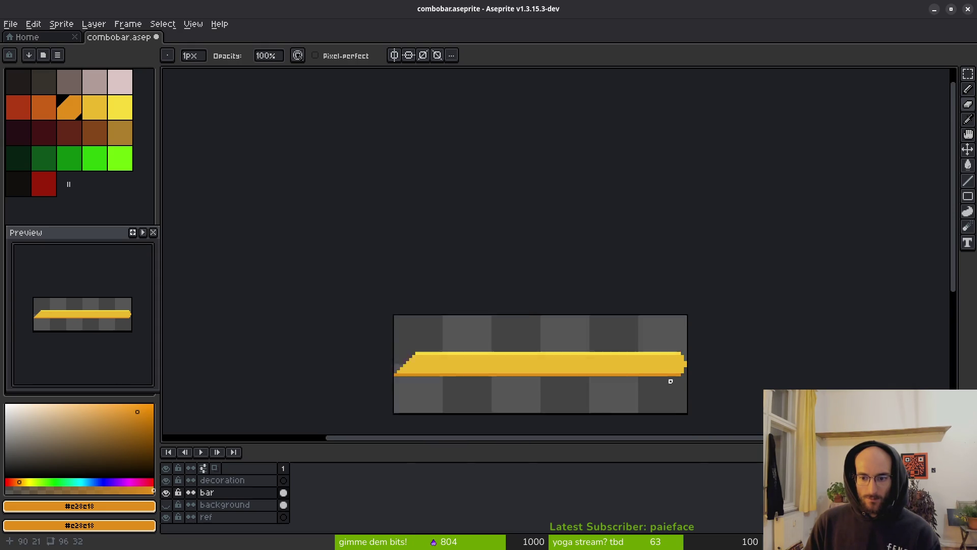
scroll(712, 379, "down", 5)
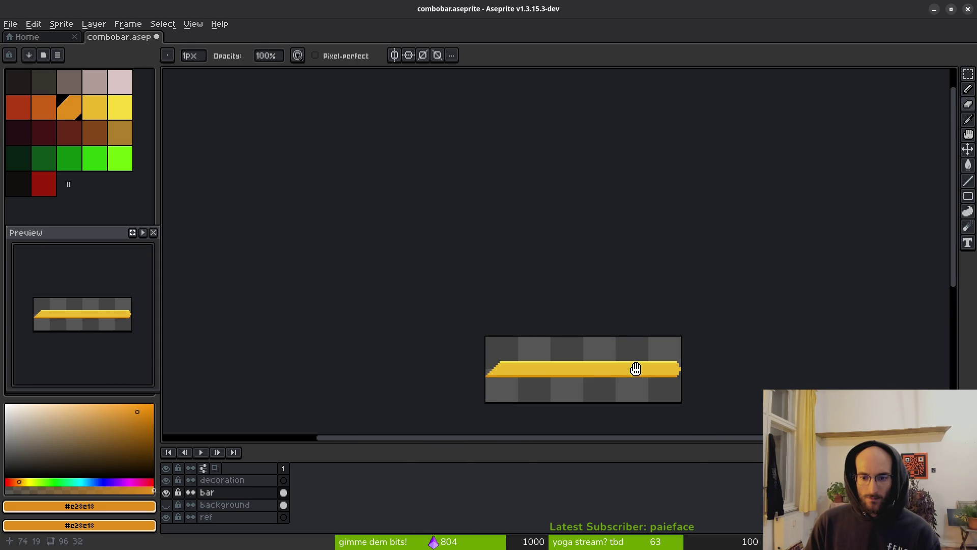
scroll(637, 376, "up", 3)
scroll(492, 296, "left", 3)
key("ctrl+z")
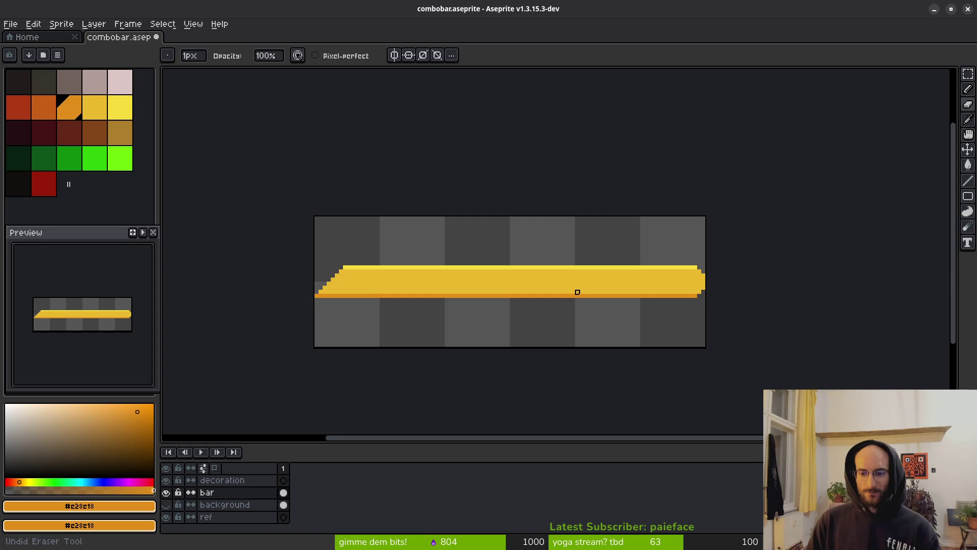
key("ctrl+z")
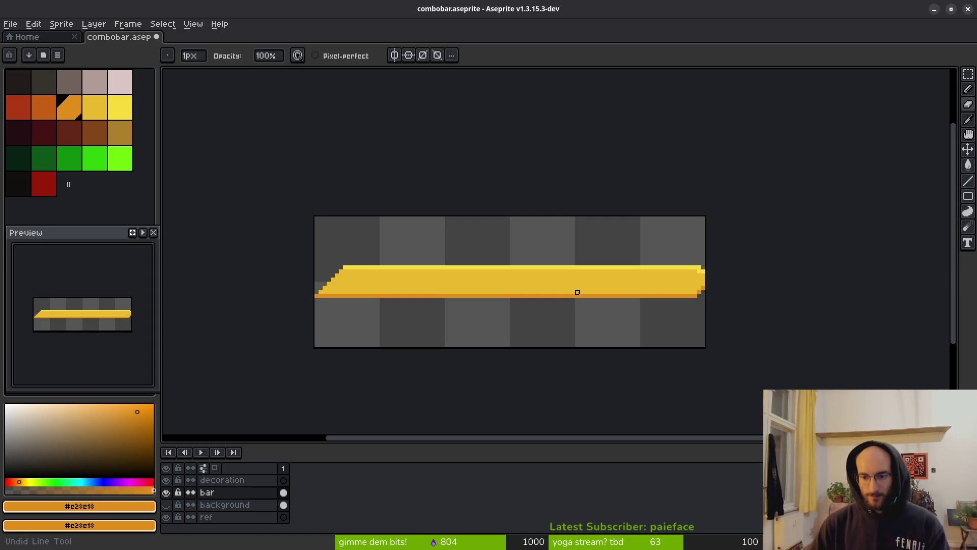
key("ctrl+z")
key("ctrl+z")
key("ctrl+z")
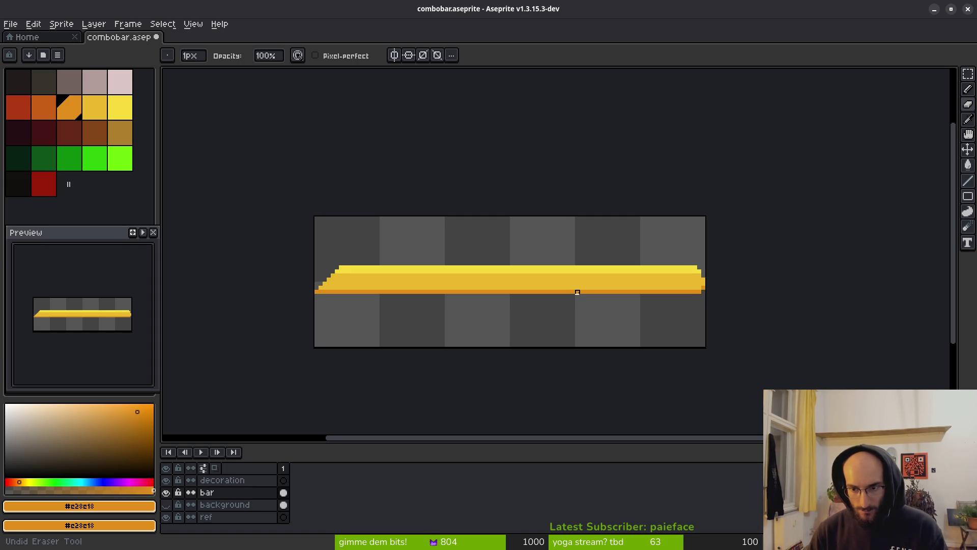
key("ctrl+z")
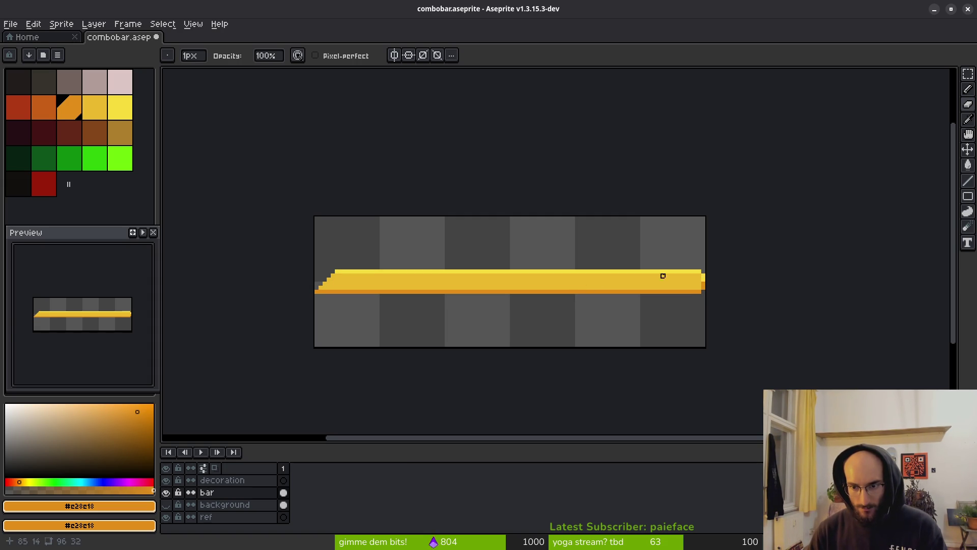
Save combobar.aseprite and hide the yellow bar layer
scroll(665, 275, "up", 6)
left_click(711, 306, "alt")
scroll(636, 338, "down", 5)
key("e")
scroll(689, 316, "down", 2)
scroll(459, 335, "down", 2)
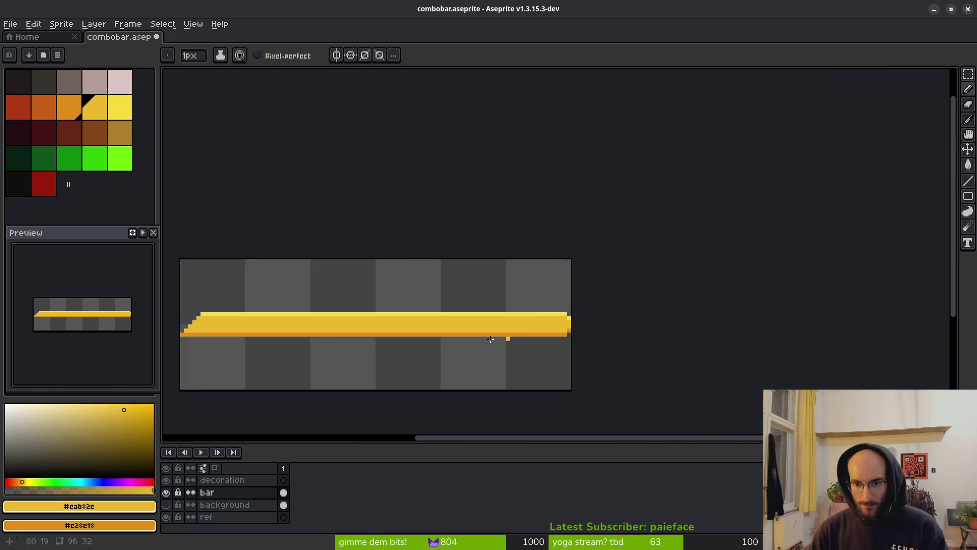
scroll(560, 335, "left", 3)
scroll(527, 336, "down", 2)
scroll(512, 321, "up", 4)
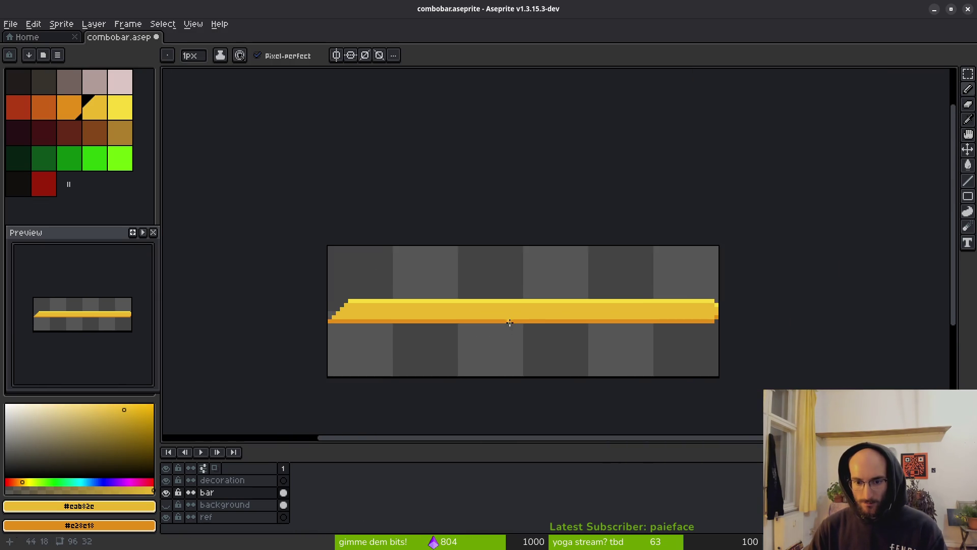
key("ctrl+s")
scroll(508, 318, "down", 2)
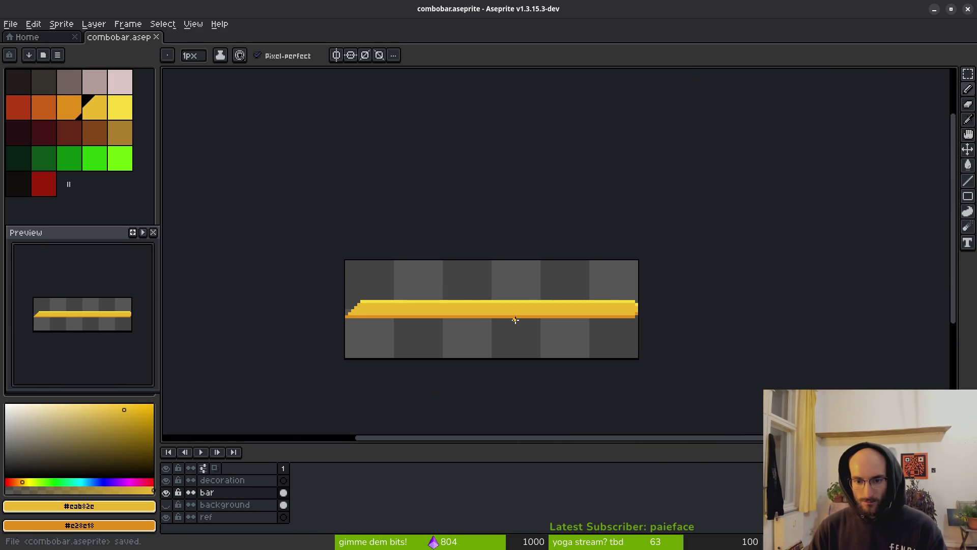
left_click(167, 492)
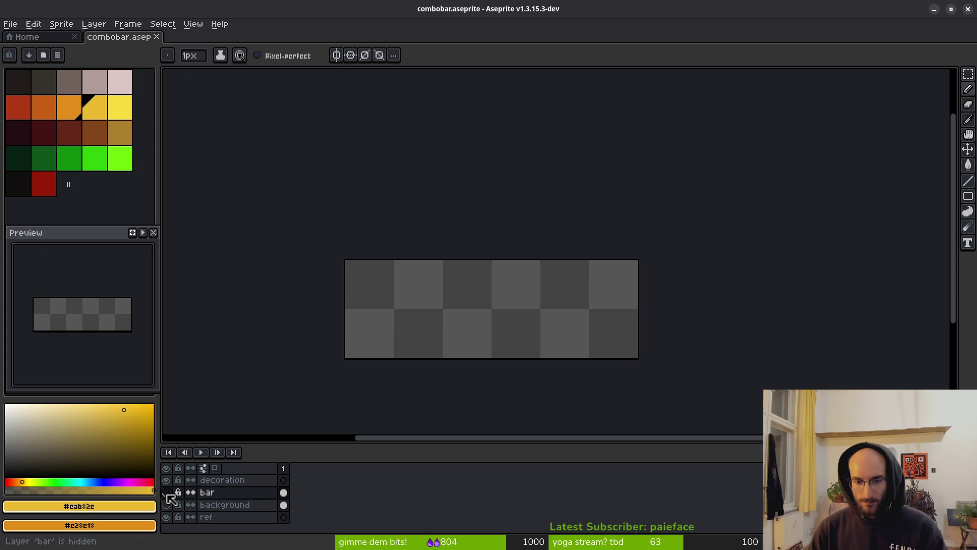
On the background layer, thicken the bar with a dark red row and light-red #af3a13 rows
left_click(167, 505)
scroll(428, 328, "up", 1)
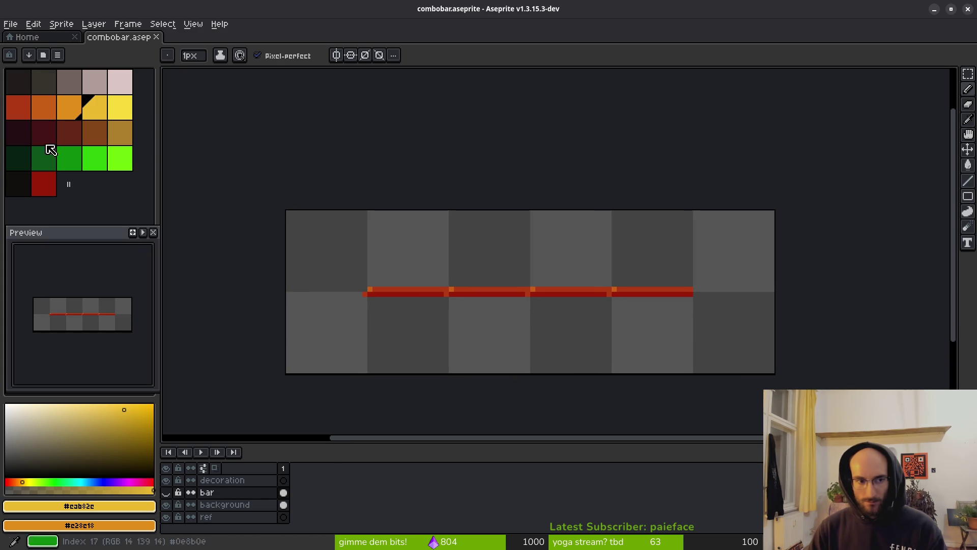
left_click(51, 179)
scroll(508, 312, "up", 2)
key("z")
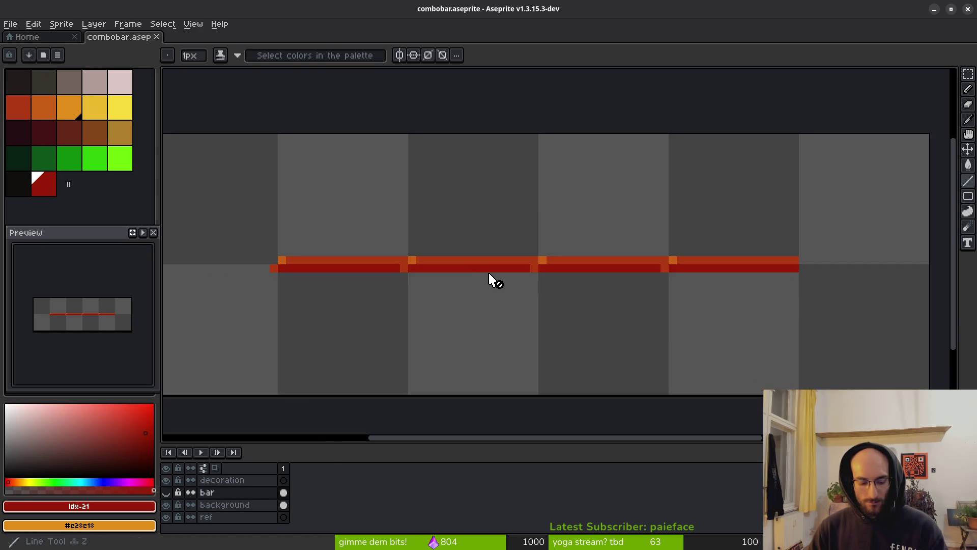
scroll(314, 304, "down", 1)
left_click(231, 505)
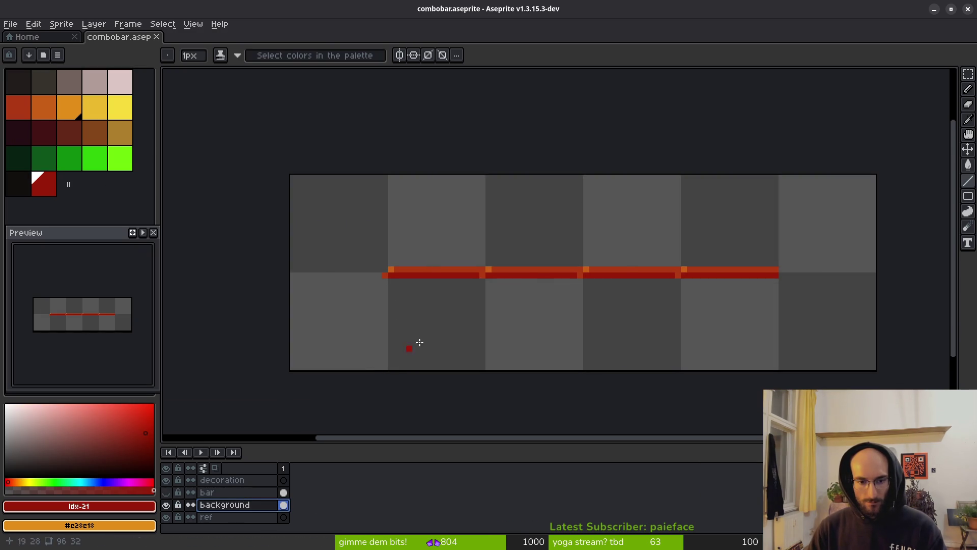
mouse_move(295, 282)
left_mouse_down()
mouse_move(870, 283)
mouse_move(285, 277)
left_mouse_up()
left_click(354, 268)
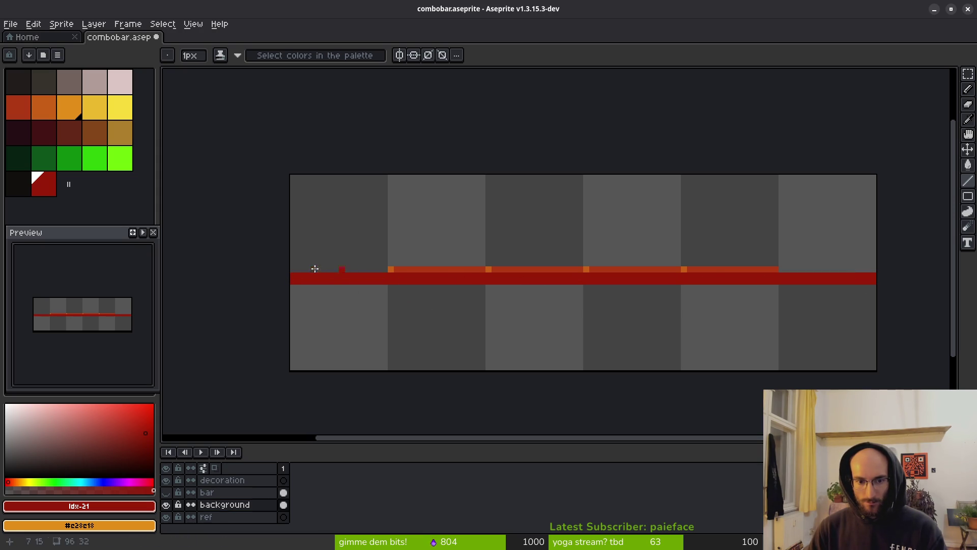
left_click(438, 268, "alt")
left_click(299, 268)
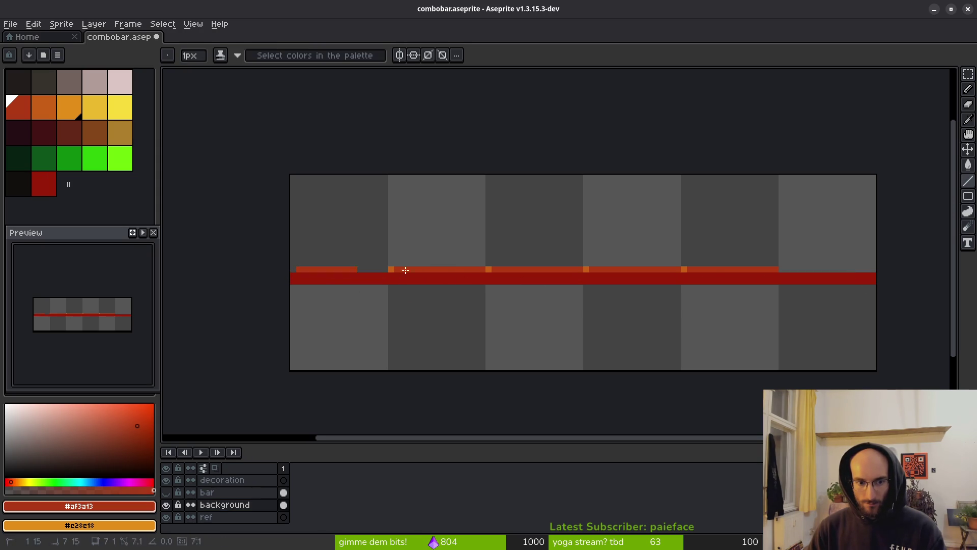
left_click(872, 269, "shift")
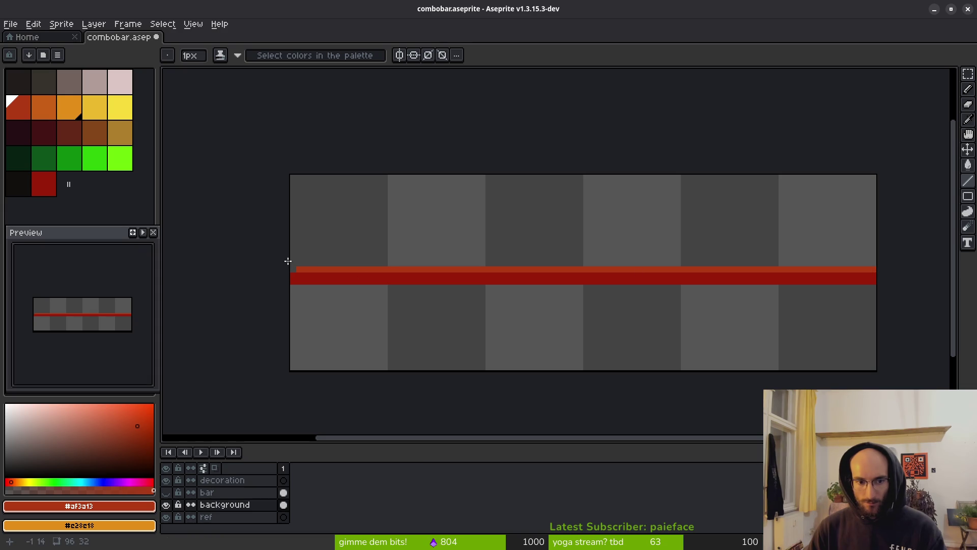
left_click_drag(299, 264, 367, 266)
left_click_drag(830, 258, 871, 264)
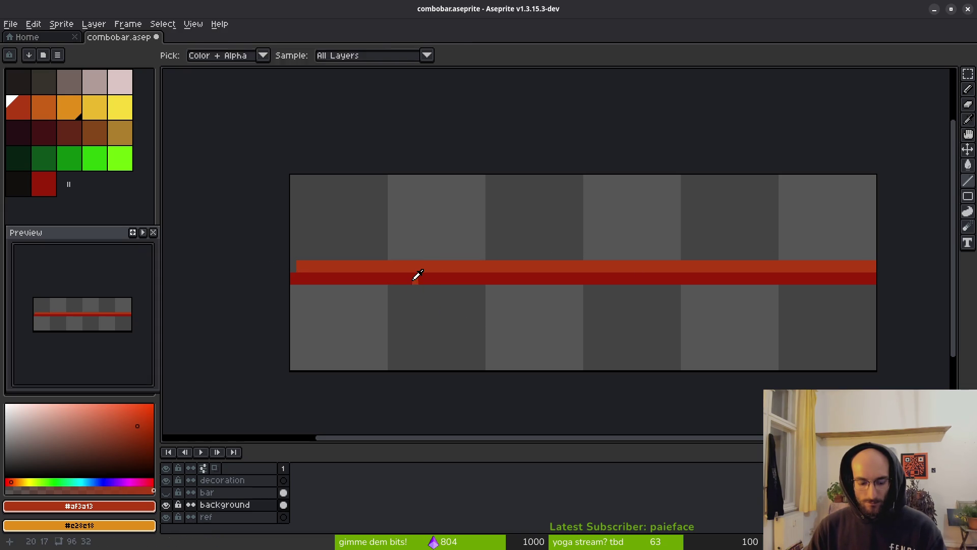
Cut stair-stepped notches into the bar's top-left corner
scroll(325, 276, "up", 3)
left_click(326, 261)
left_click(341, 228)
scroll(407, 261, "down", 4)
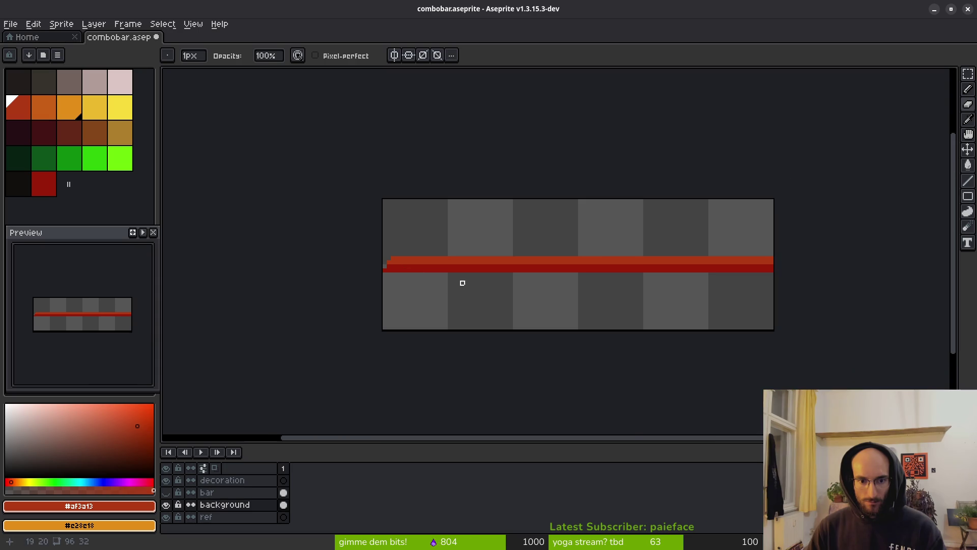
scroll(389, 255, "up", 3)
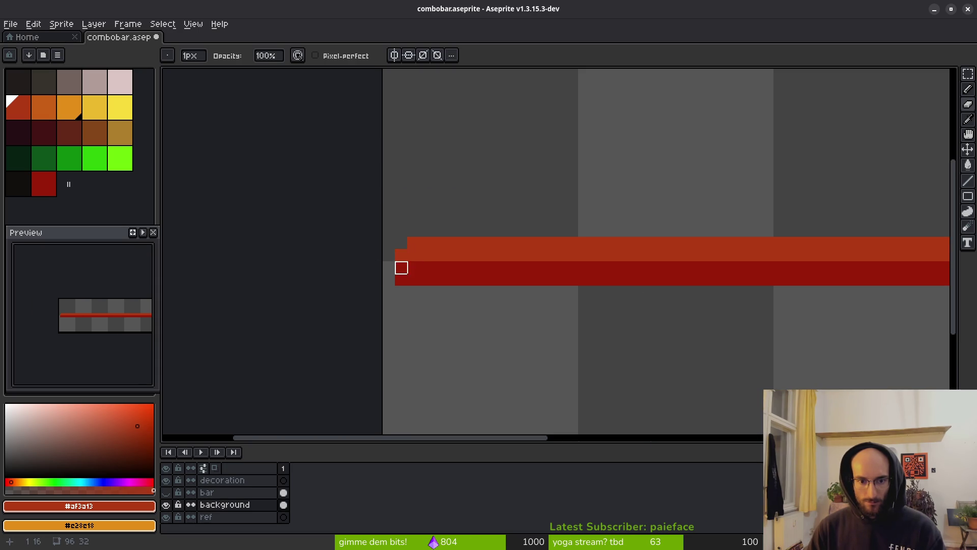
left_click(413, 243)
scroll(511, 268, "down", 6)
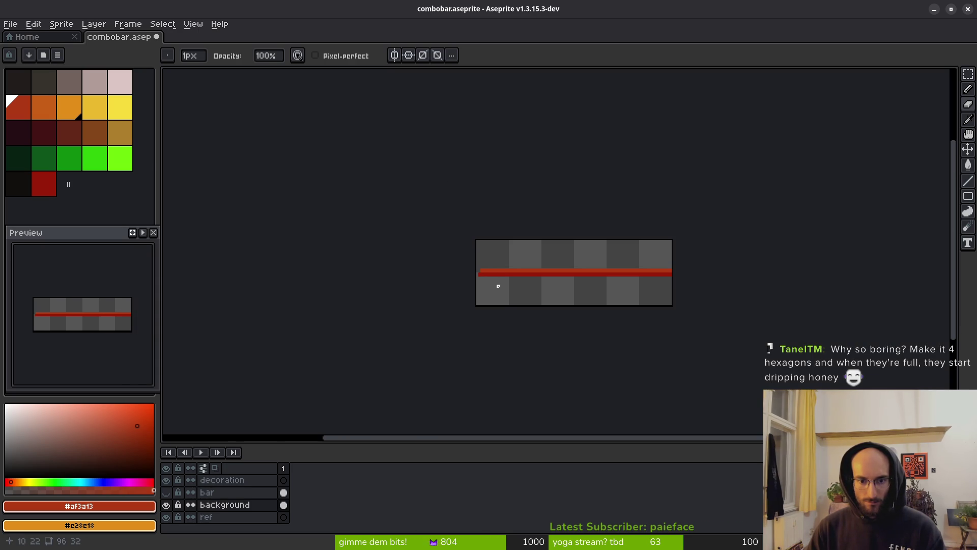
scroll(492, 284, "up", 1)
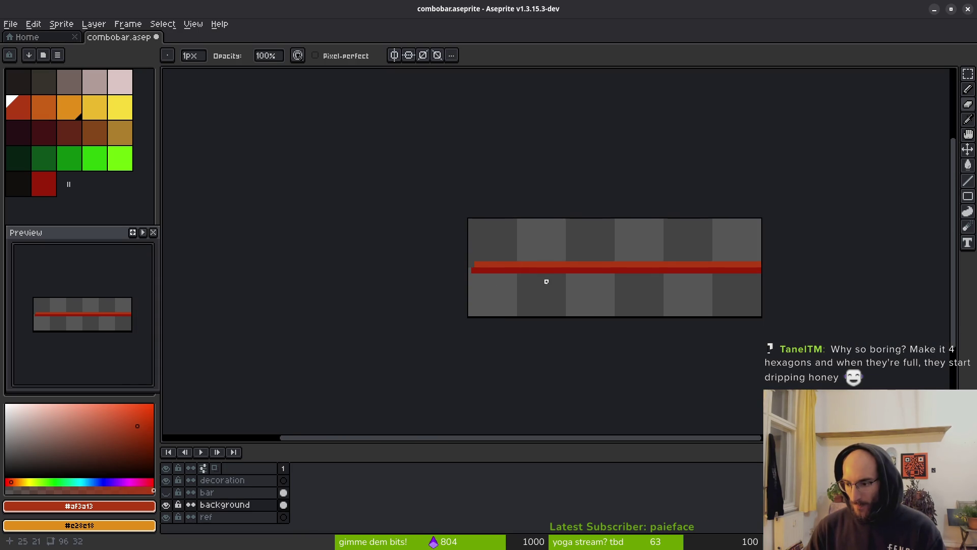
Finish the slanted left end with orange-red and dark red pixels, then save combobar.aseprite
left_click_drag(545, 282, 484, 252)
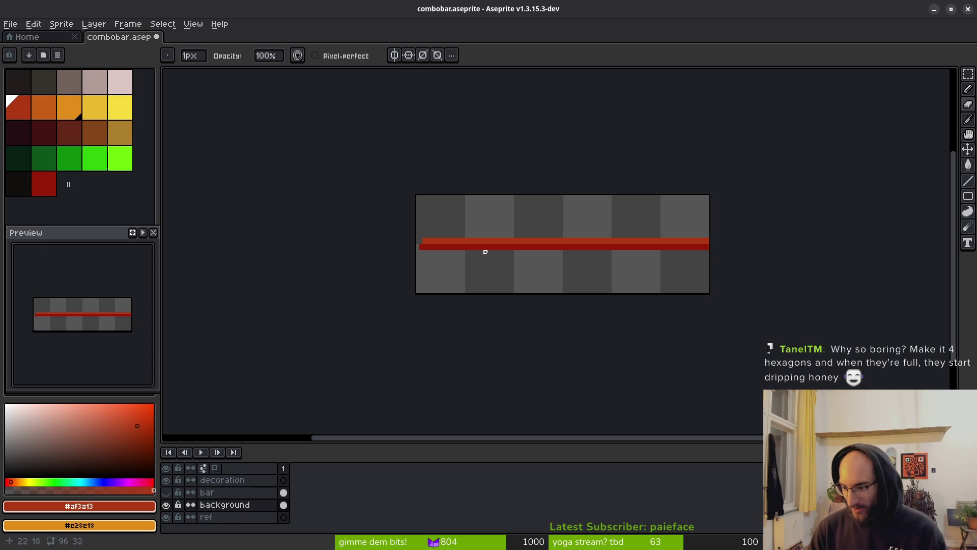
scroll(432, 227, "up", 4)
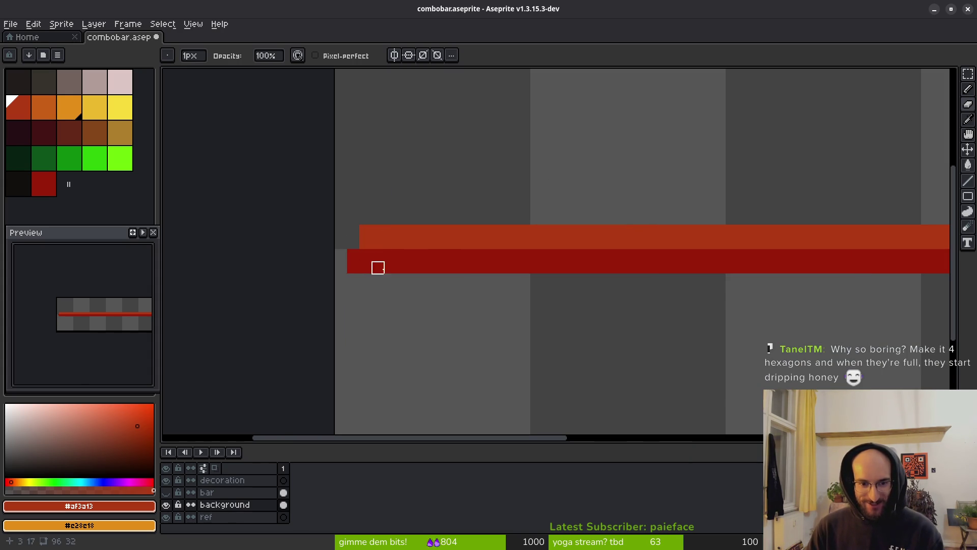
scroll(377, 267, "down", 2)
scroll(377, 257, "up", 3)
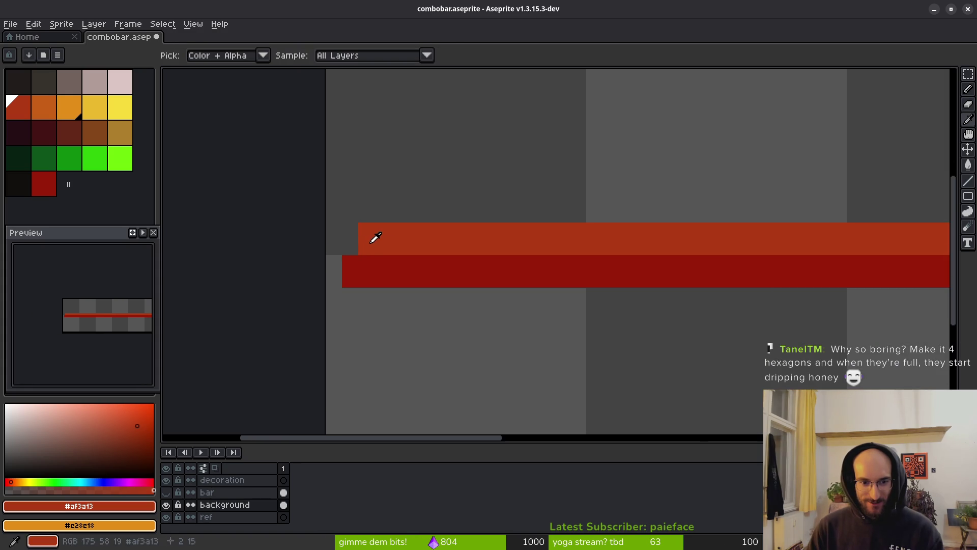
left_click_drag(366, 248, 339, 252)
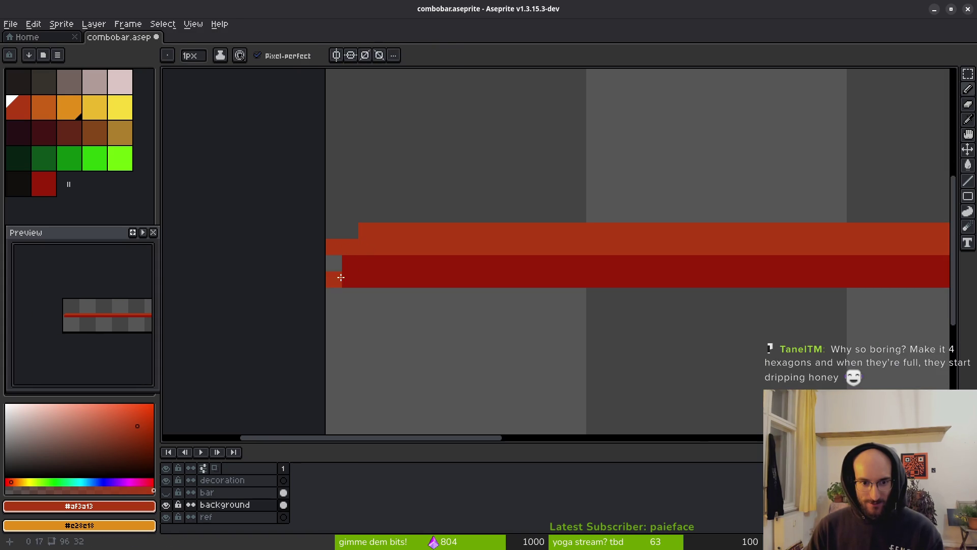
left_click(342, 256, "alt")
left_click(334, 263)
left_click(373, 231, "alt")
left_click(350, 231)
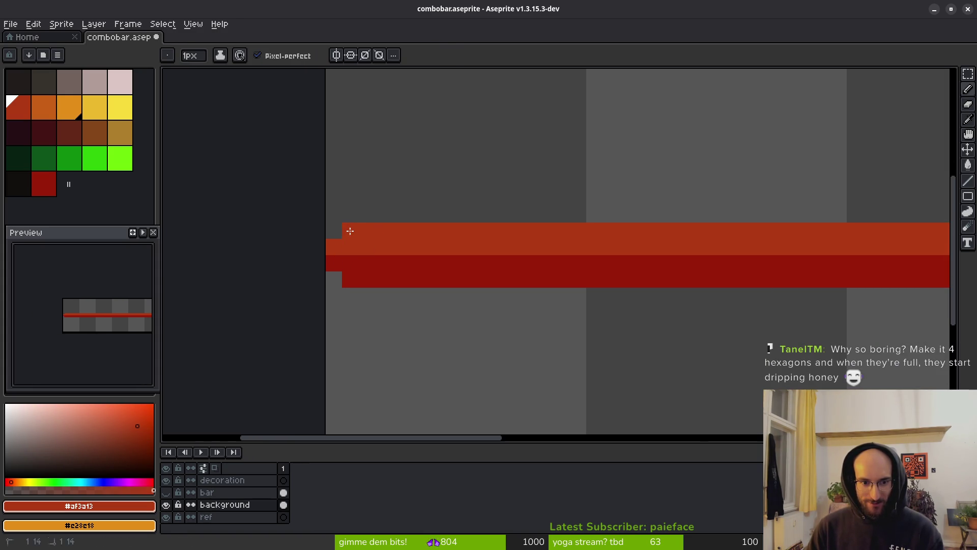
scroll(511, 263, "down", 5)
key("ctrl+s")
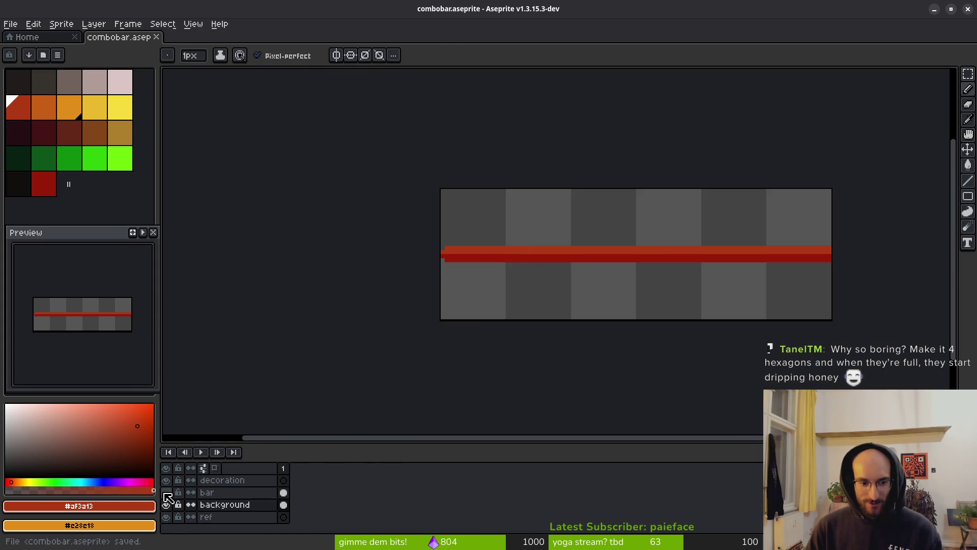
Erase the red pixels poking past the yellow fill's tapered left end, then hide the fill layer
left_click(166, 492)
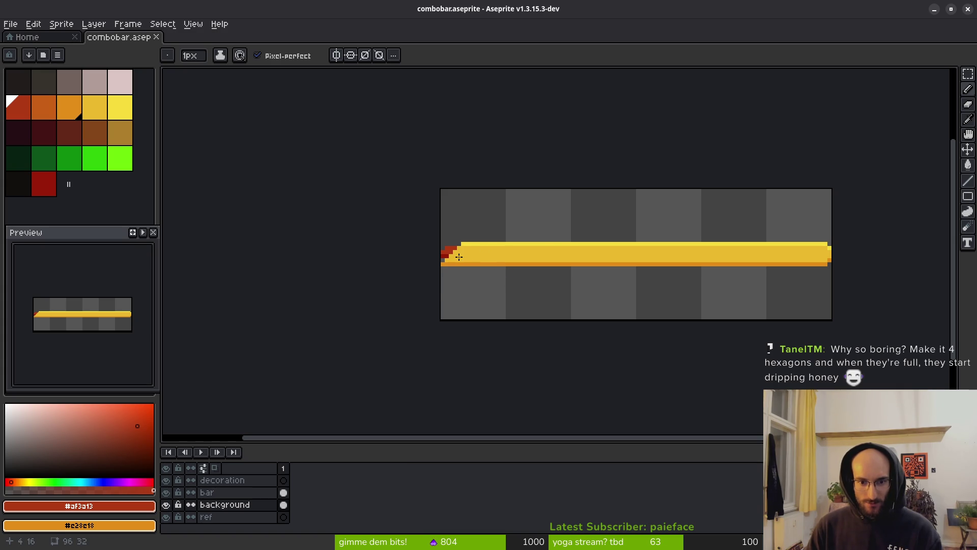
scroll(449, 258, "up", 4)
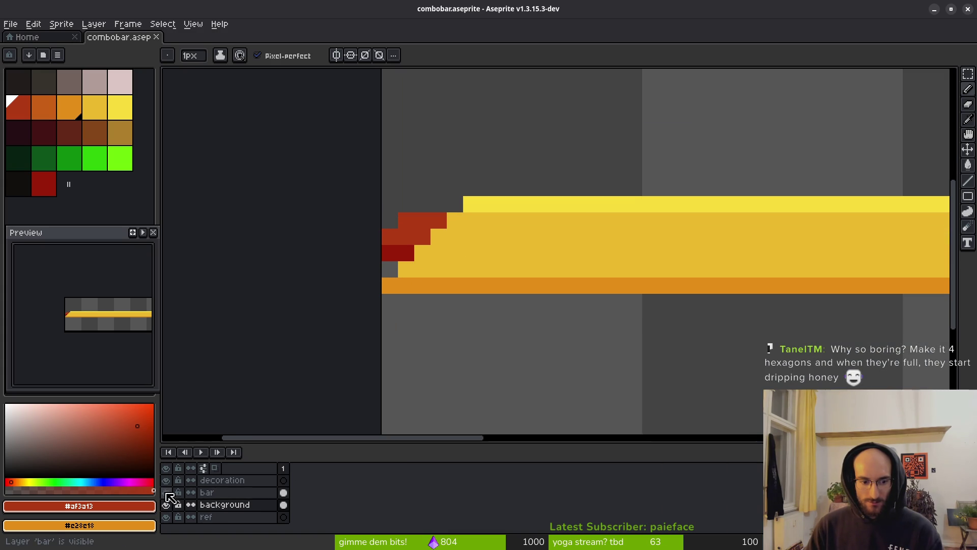
left_click(167, 492)
left_click(167, 493)
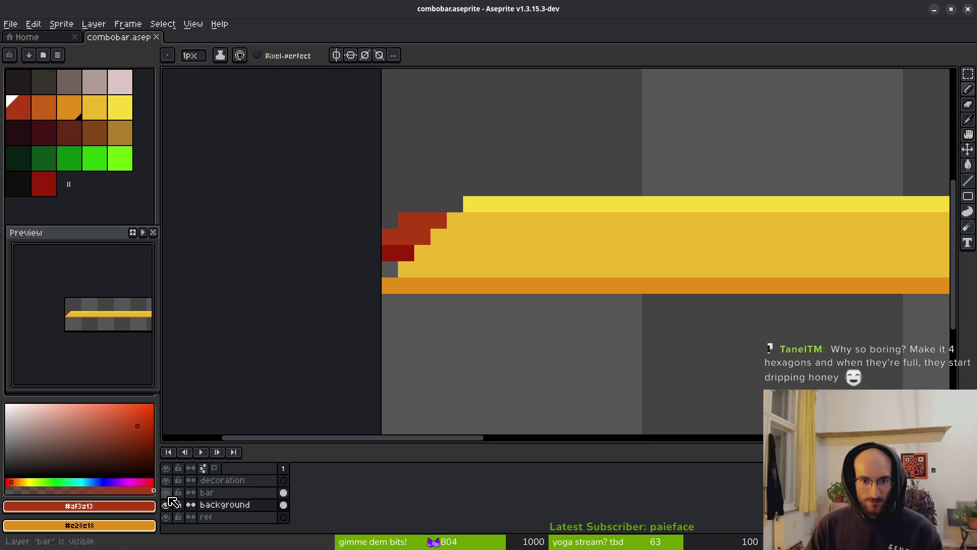
key("e")
left_click(408, 257)
left_click_drag(441, 226, 392, 258)
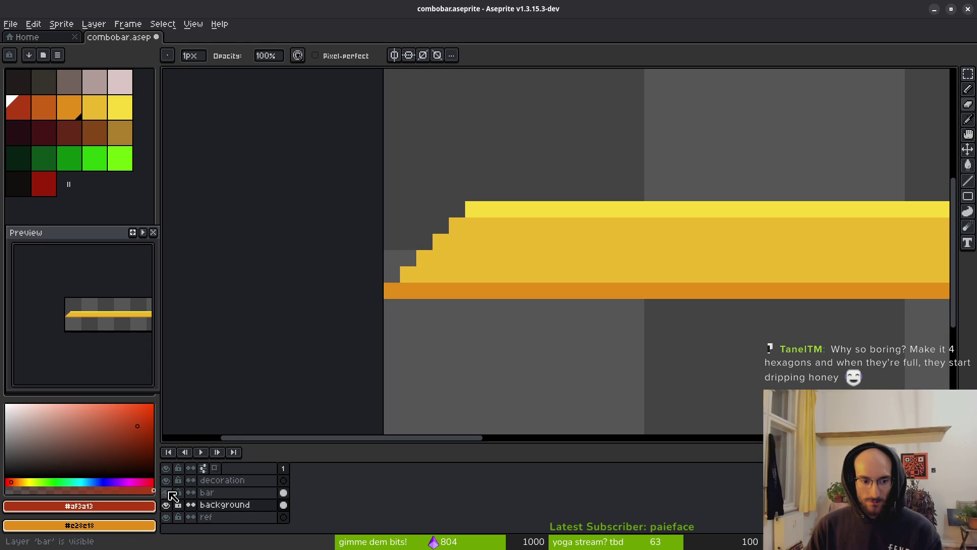
left_click(169, 492)
scroll(580, 307, "down", 4)
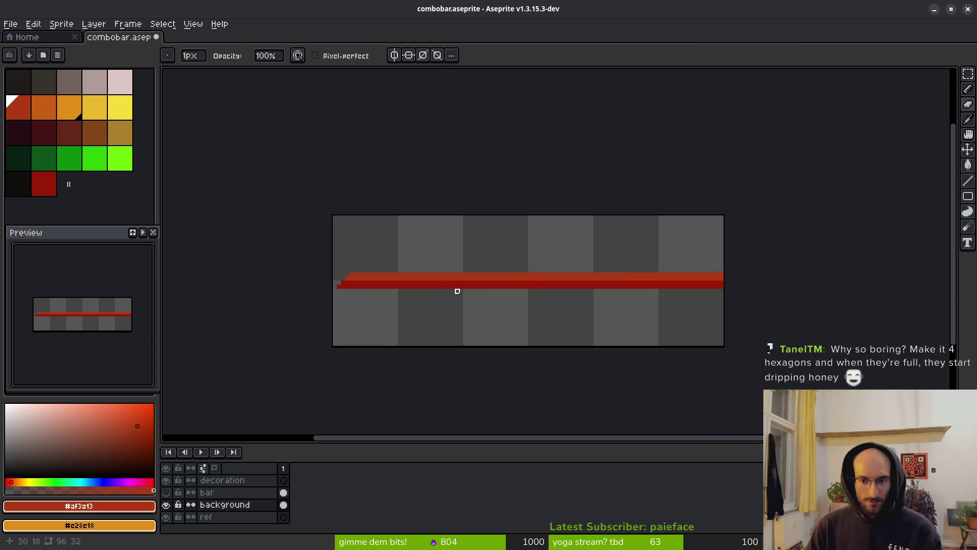
Paint one-pixel orange notch columns at evenly spaced points along the red bar
left_click_drag(394, 290, 416, 292)
scroll(501, 283, "up", 1)
scroll(701, 258, "up", 1)
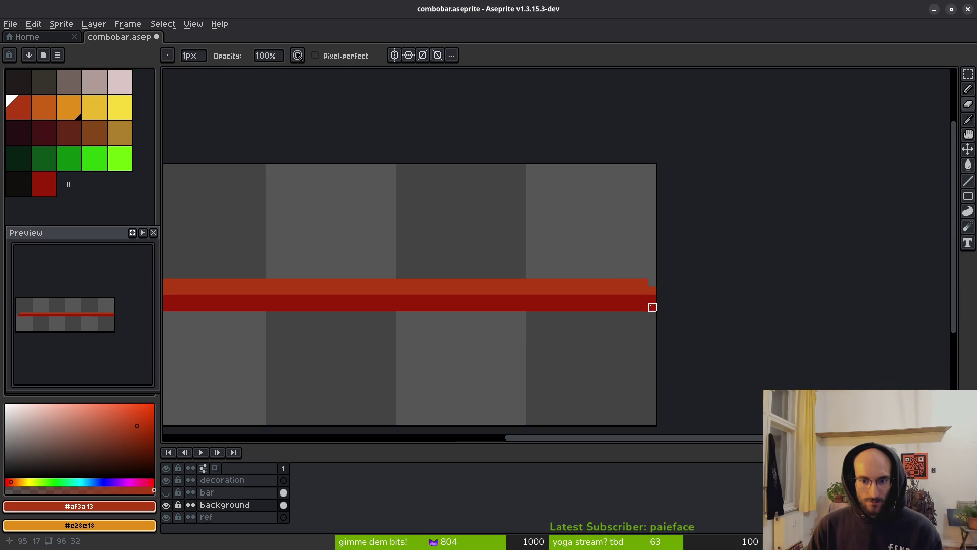
scroll(653, 308, "down", 2)
scroll(586, 312, "down", 1)
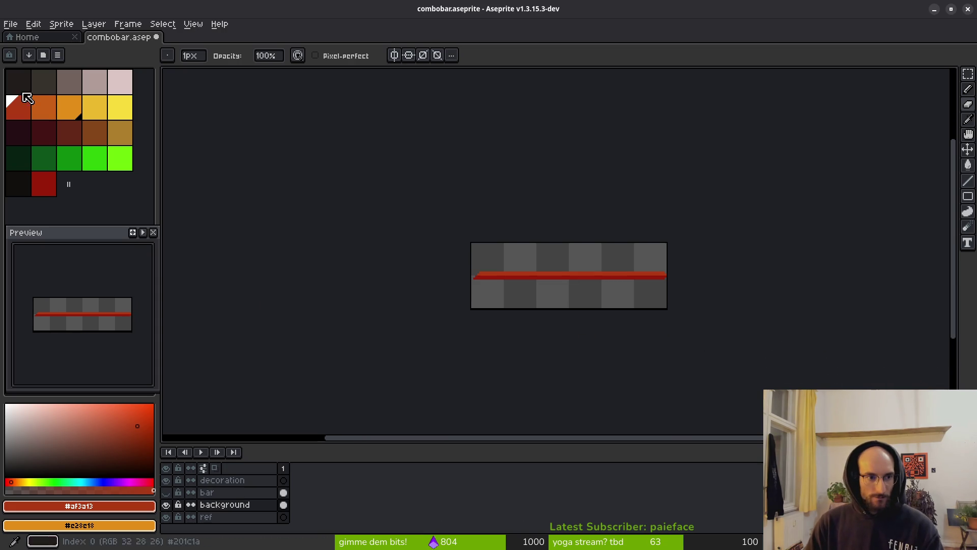
scroll(491, 286, "up", 4)
scroll(560, 255, "up", 2)
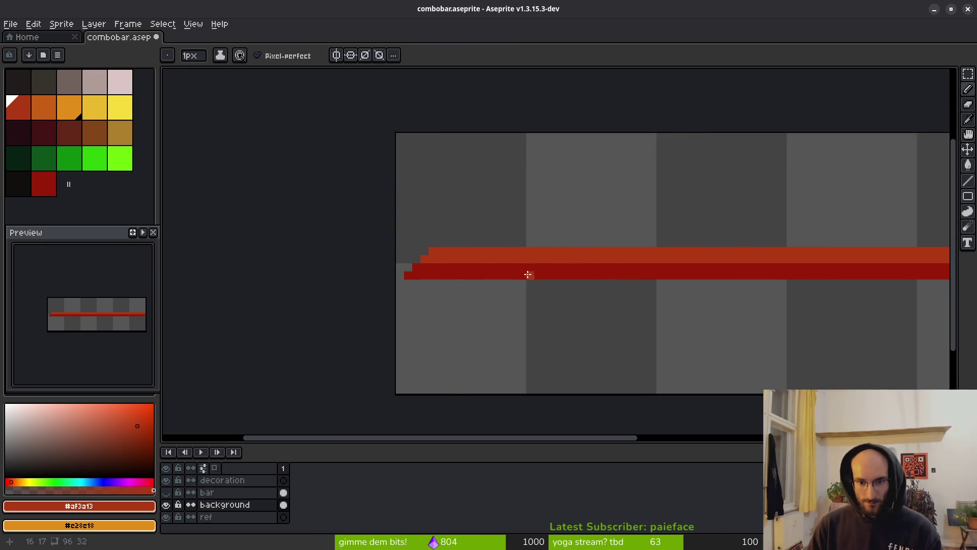
scroll(524, 272, "up", 3)
left_click(525, 254)
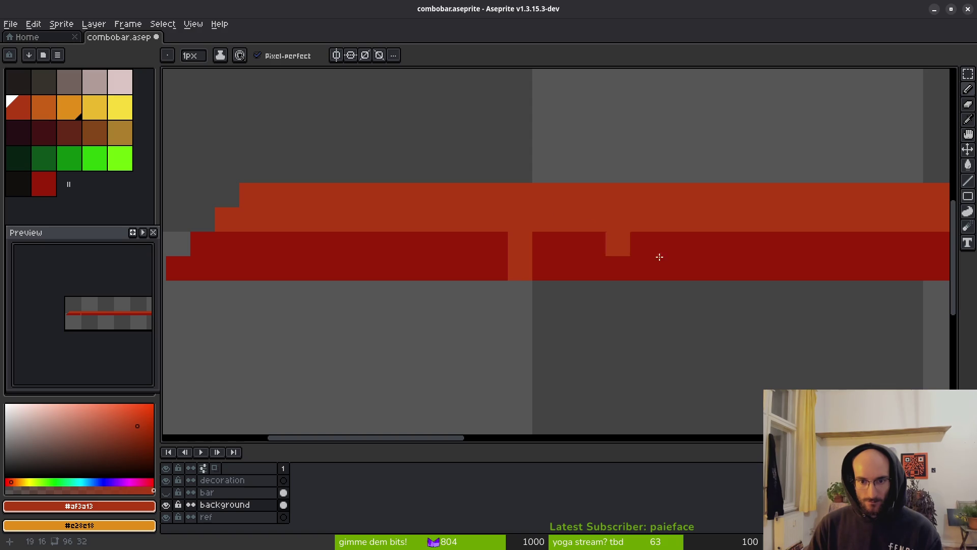
scroll(586, 226, "down", 3)
scroll(541, 260, "up", 1)
left_click(542, 260)
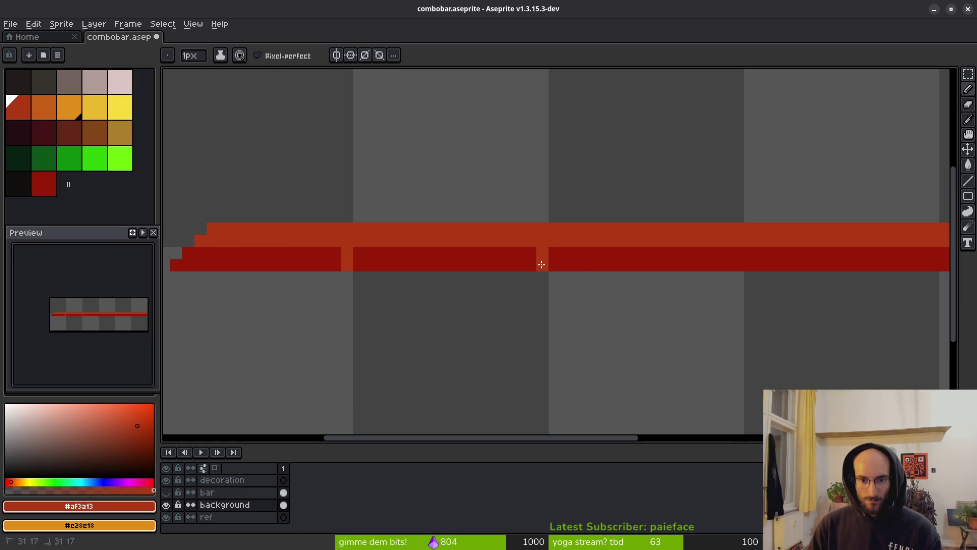
scroll(541, 264, "down", 3)
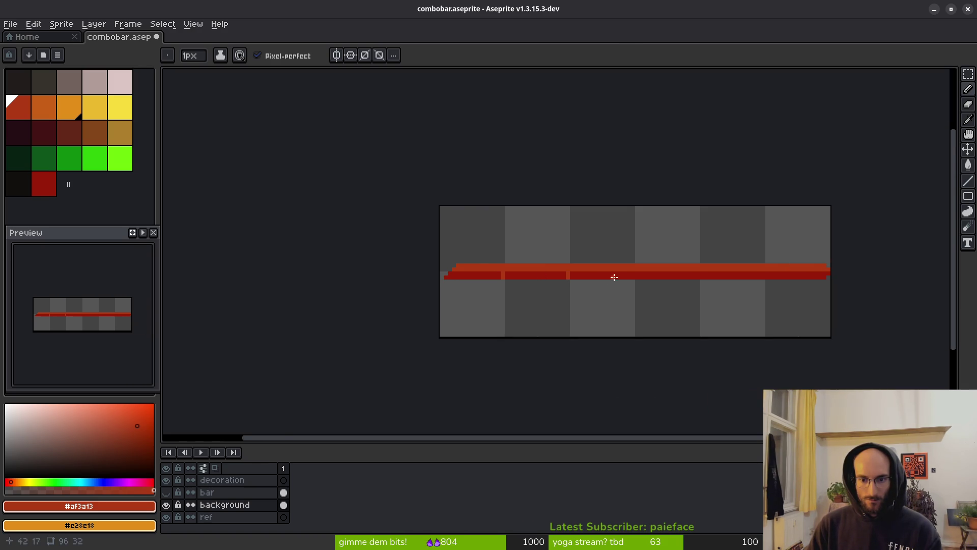
scroll(607, 277, "up", 3)
scroll(610, 293, "left", 2)
scroll(607, 296, "down", 4)
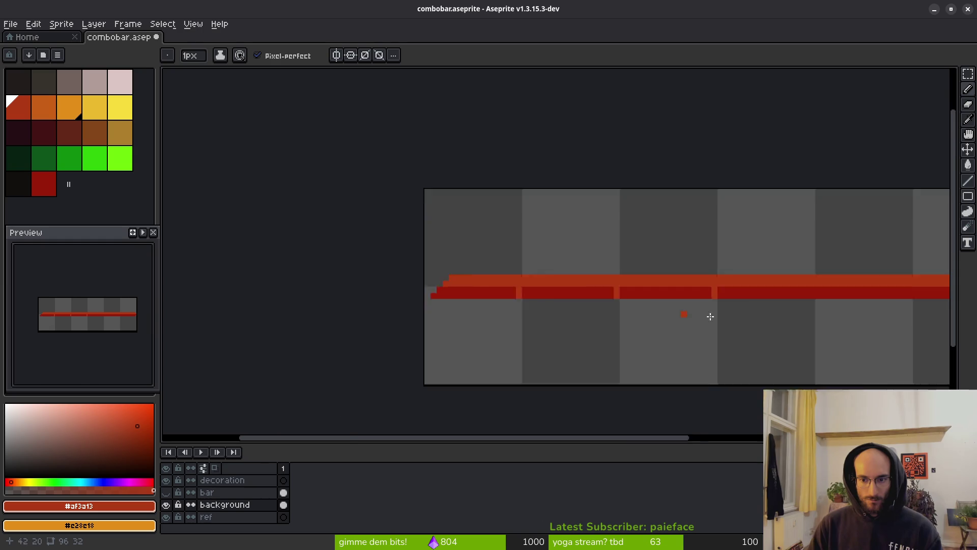
scroll(617, 283, "up", 3)
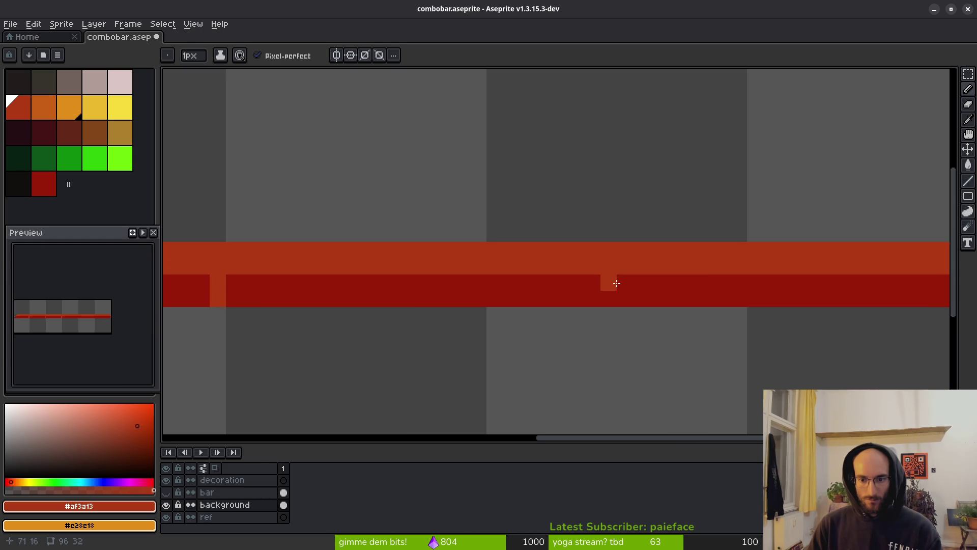
scroll(585, 305, "down", 3)
scroll(718, 345, "right", 3)
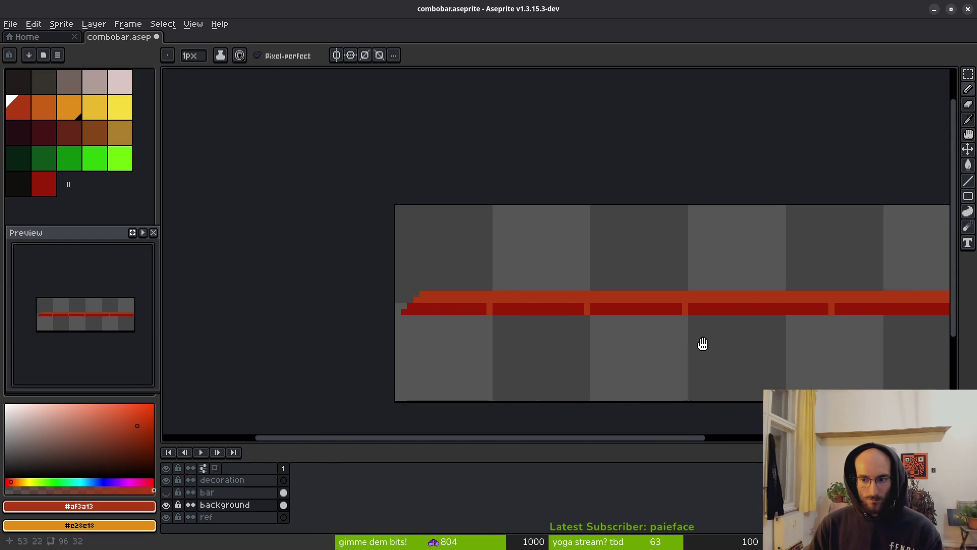
scroll(775, 301, "up", 3)
left_click(695, 318)
scroll(697, 319, "down", 3)
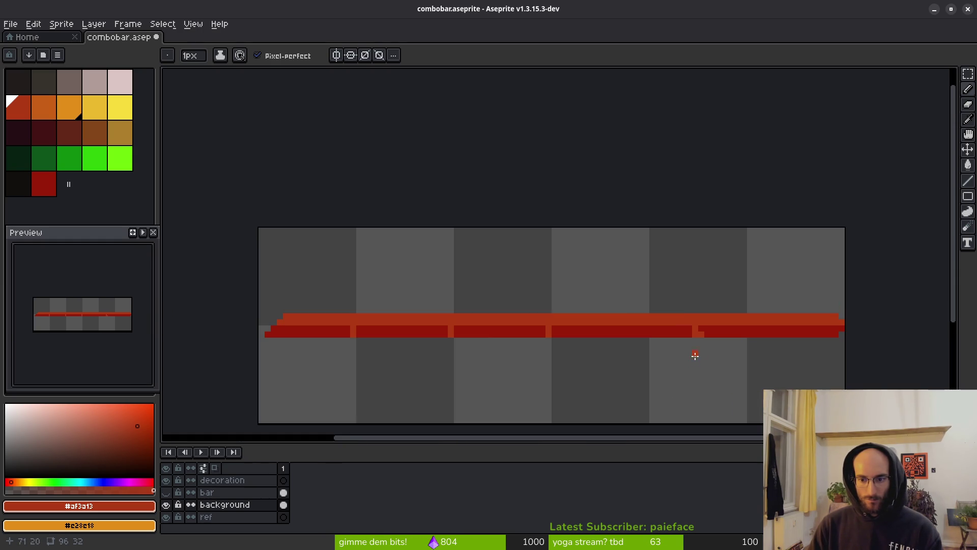
scroll(697, 349, "right", 2)
scroll(669, 334, "up", 3)
scroll(666, 346, "down", 4)
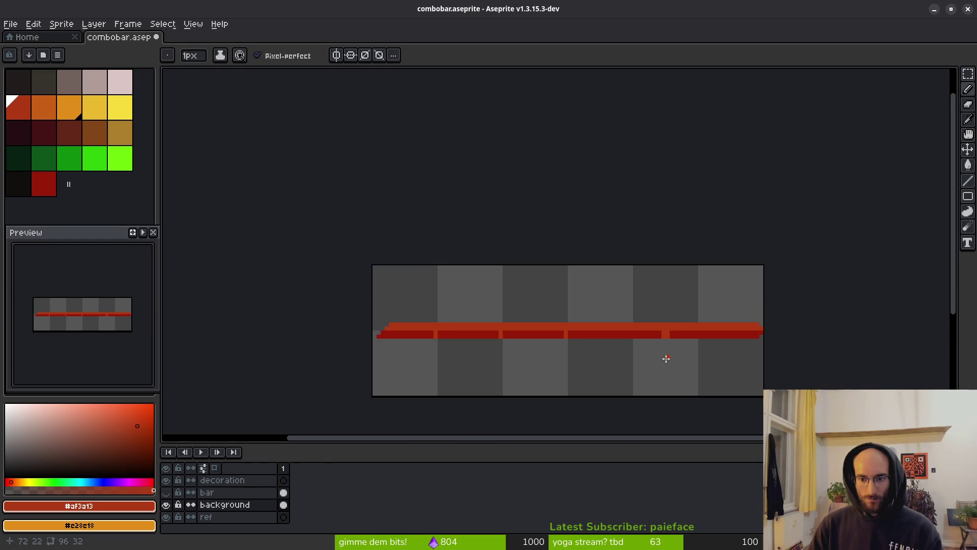
scroll(526, 360, "left", 2)
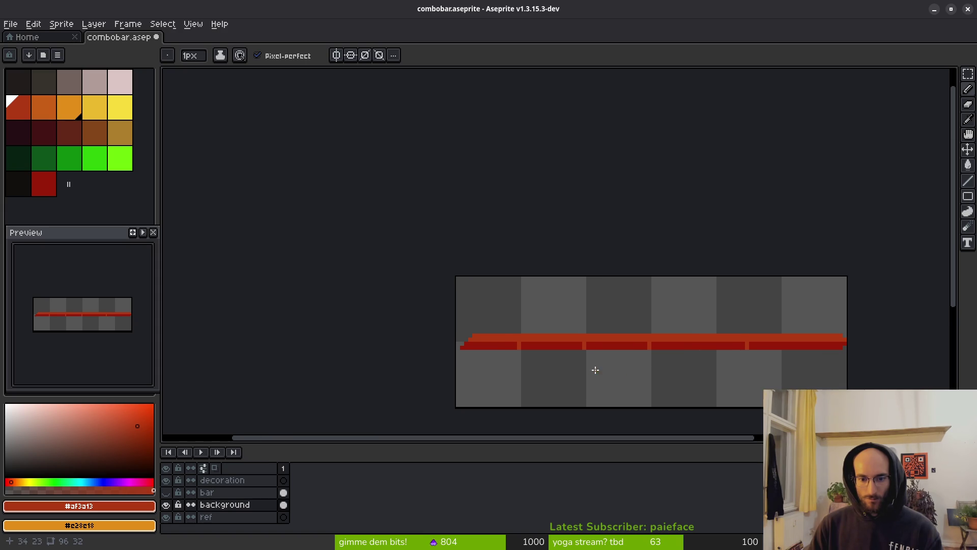
scroll(518, 329, "up", 4)
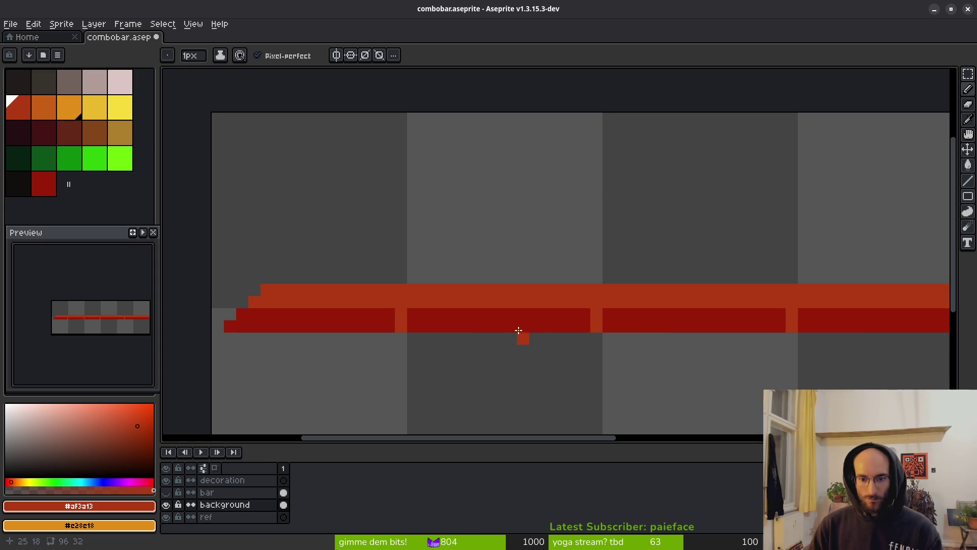
Paint over stray orange notch pixels and top-row spots with the bar's dark red
right_click(587, 324, "alt")
right_click(401, 314)
right_click(364, 325)
right_click(401, 327)
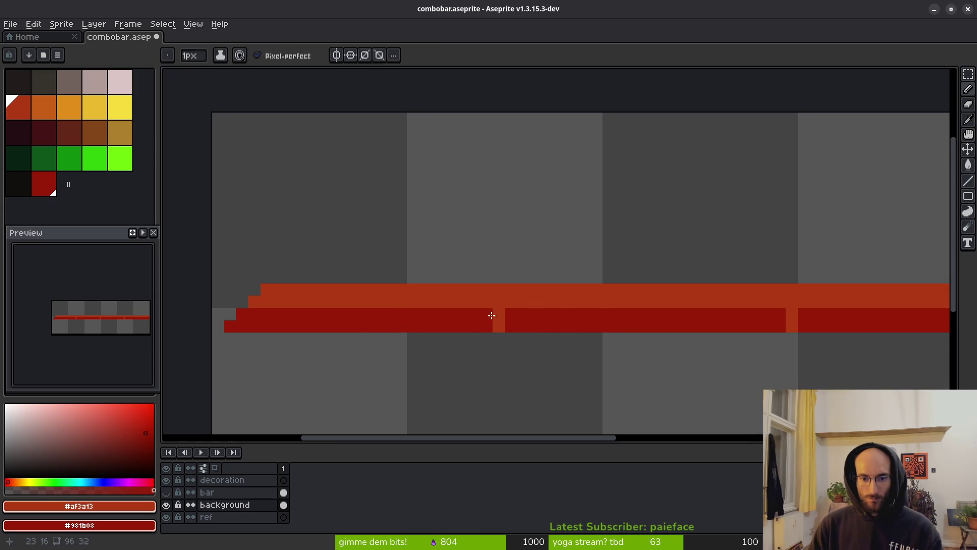
right_click(512, 302)
right_click(513, 290)
scroll(564, 325, "down", 5)
scroll(574, 359, "down", 2)
scroll(539, 351, "up", 5)
right_click(473, 332)
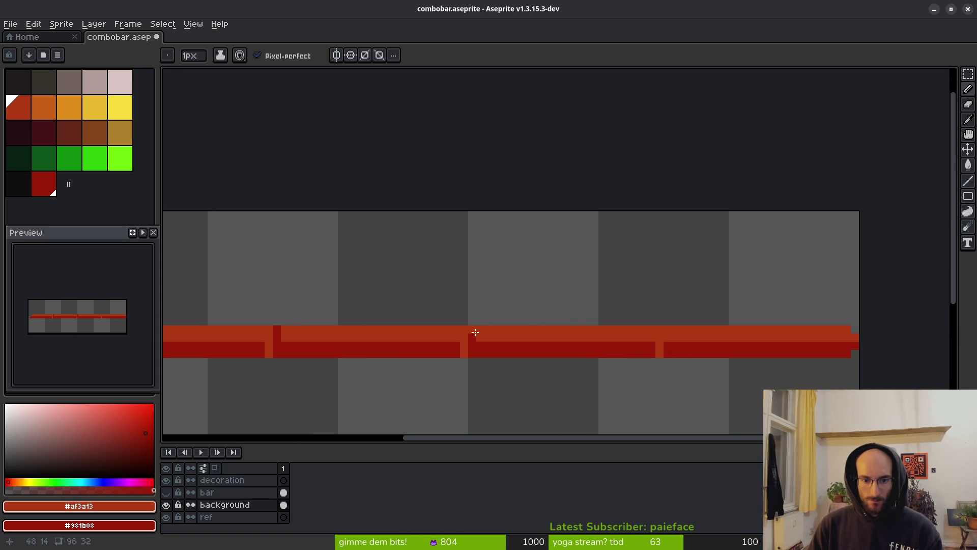
scroll(674, 348, "up", 2)
right_click(658, 328)
right_click(657, 313)
scroll(611, 349, "down", 5)
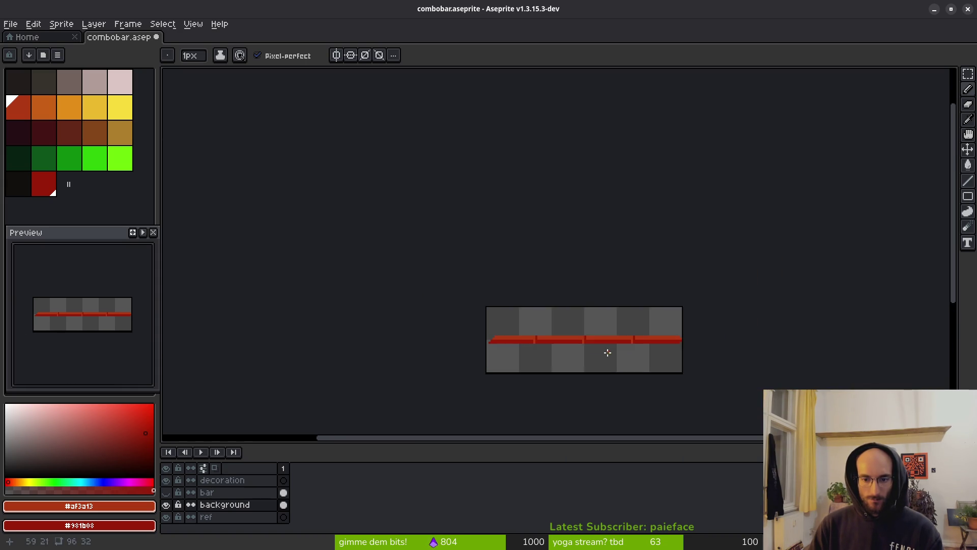
scroll(551, 332, "up", 3)
left_click(45, 112)
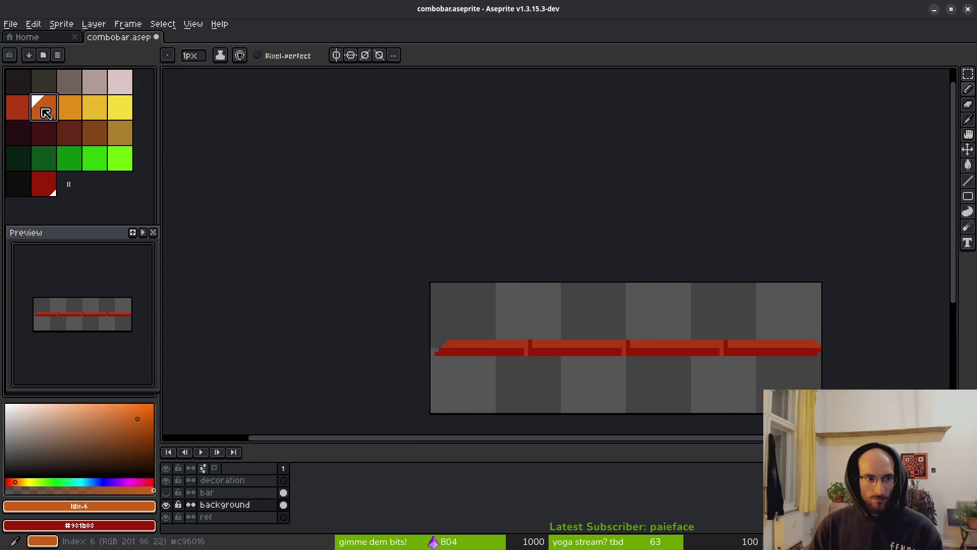
Paint the upper pixels of the remaining divider notches orange
scroll(509, 323, "up", 4)
left_click(649, 281)
left_click(649, 264)
left_click_drag(647, 297, 180, 256)
left_click(573, 236)
scroll(559, 254, "right", 5)
left_click(642, 256)
left_click(641, 239)
Sample the bar's dark red from the canvas as the drawing colour
scroll(616, 344, "down", 3)
scroll(616, 344, "down", 2)
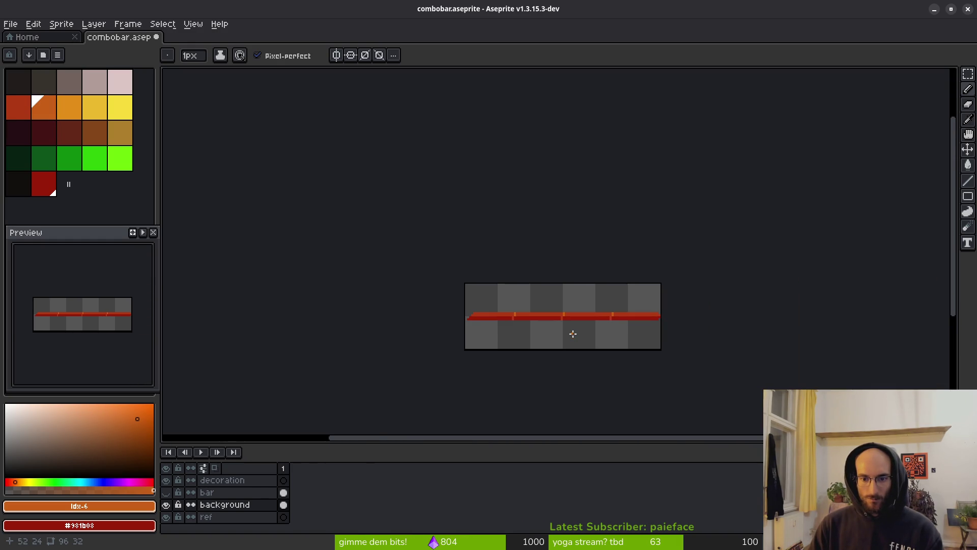
scroll(571, 334, "up", 4)
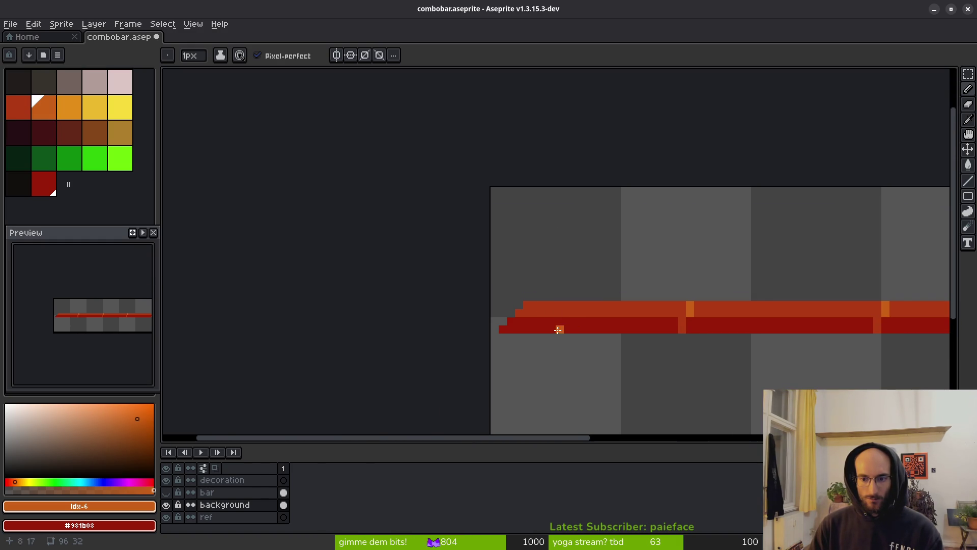
scroll(533, 328, "left", 1)
scroll(620, 343, "down", 2)
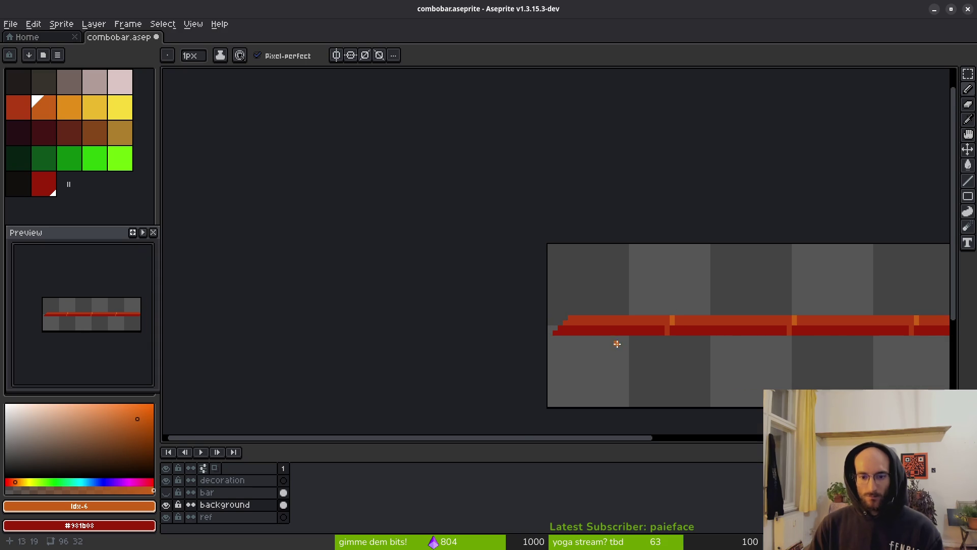
scroll(408, 348, "down", 5)
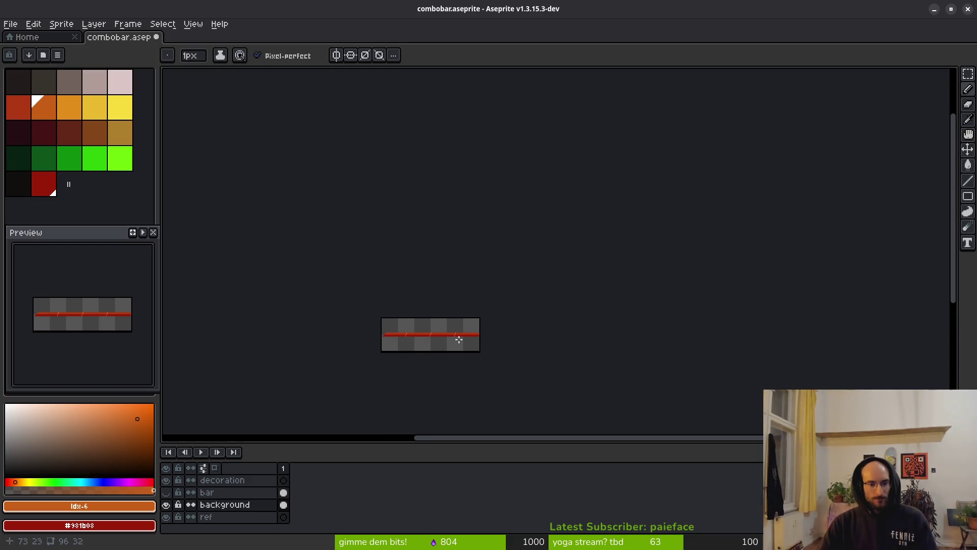
scroll(444, 339, "up", 1)
scroll(439, 335, "up", 4)
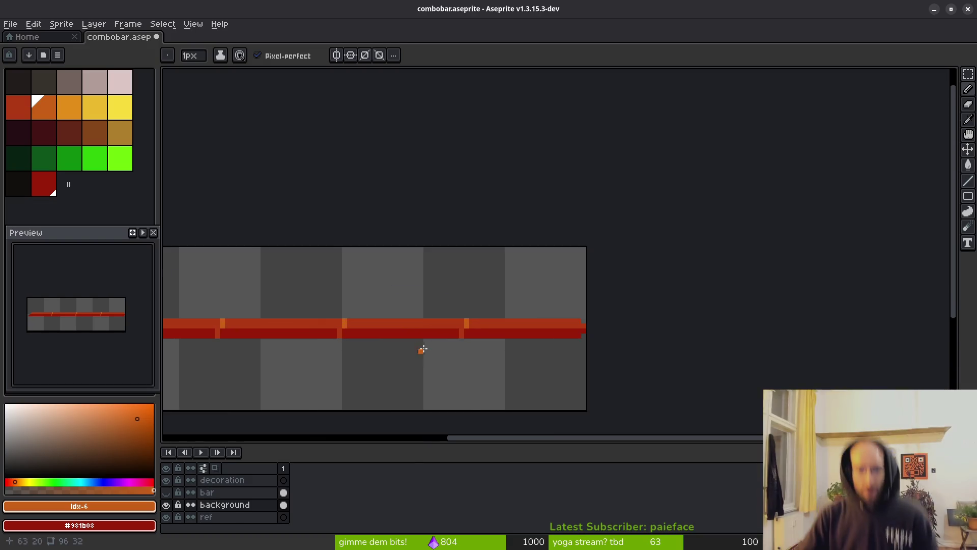
scroll(425, 349, "left", 4)
scroll(479, 306, "up", 1)
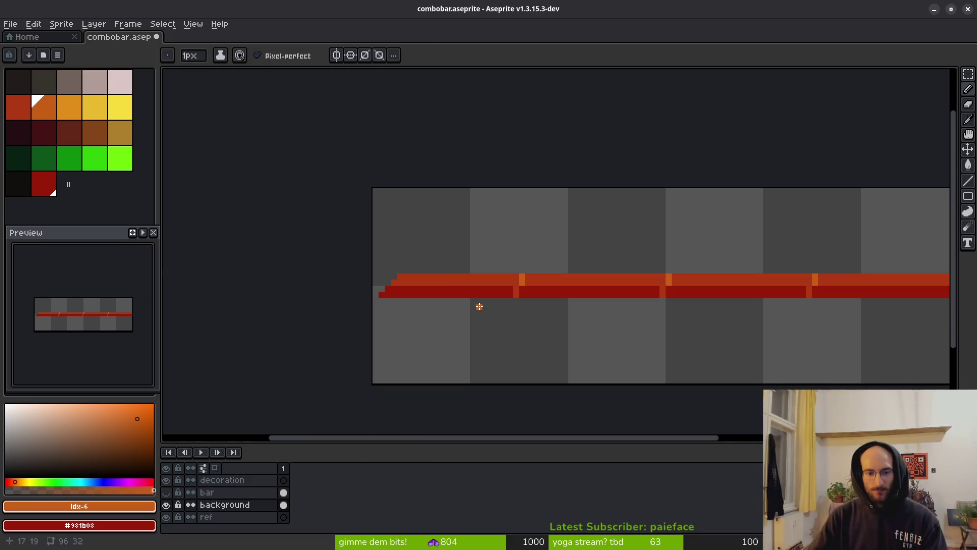
left_click(416, 294, "alt")
scroll(416, 294, "up", 1)
Draw a mid red #af3a13 line along the bar's lower row out to its right end
key("l")
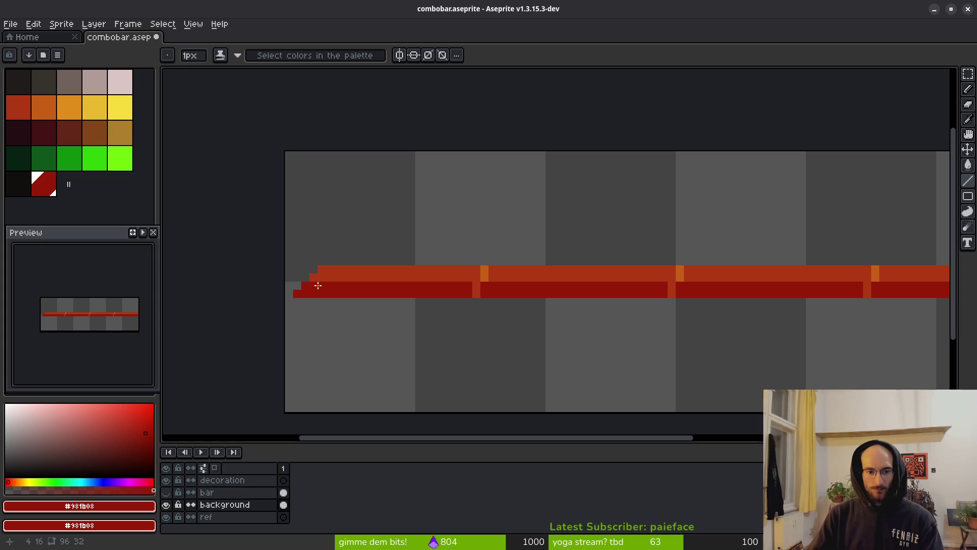
left_click(331, 270, "alt")
left_click_drag(304, 286, 864, 279)
scroll(601, 280, "down", 3)
scroll(844, 279, "up", 1)
left_click_drag(419, 292, 438, 292)
Add an orange #c96016 highlight line along the bar's top edge
left_click(437, 274, "alt")
left_click(344, 272)
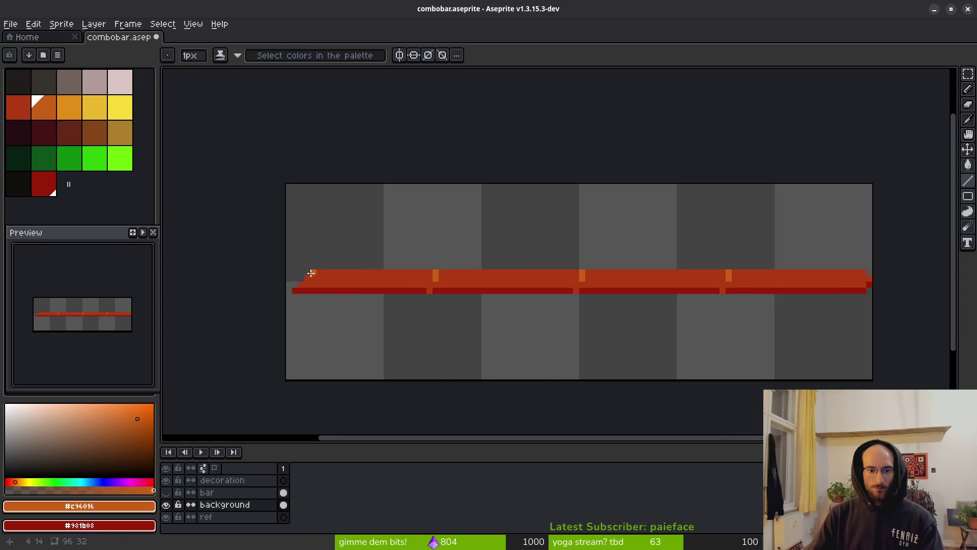
left_click(863, 278, "shift")
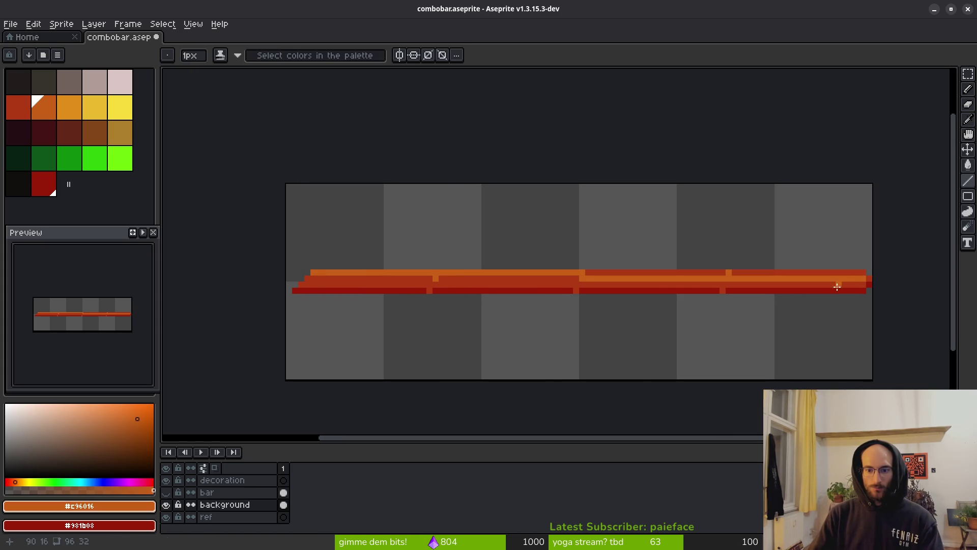
key("ctrl+z")
left_click_drag(316, 274, 865, 273)
scroll(877, 278, "up", 4)
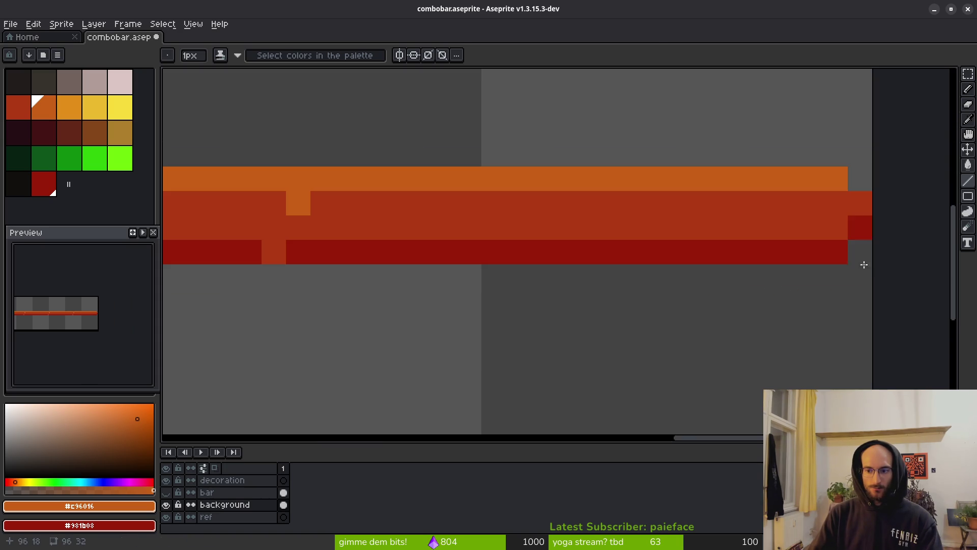
scroll(534, 247, "down", 6)
scroll(547, 255, "up", 6)
scroll(560, 262, "up", 1)
left_click(508, 275, "alt")
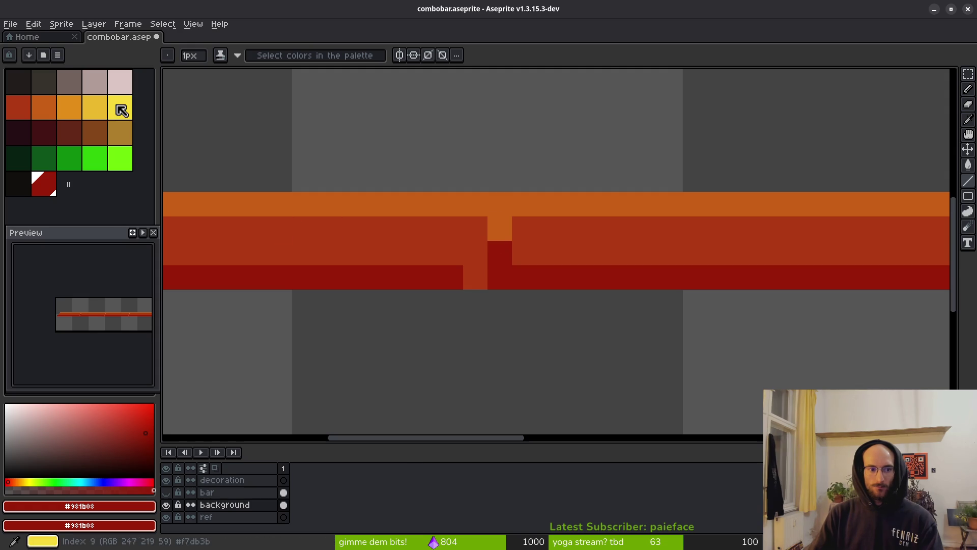
left_click(70, 106)
Paint a light orange pixel at the top of the first notch, then move along the bar to the next notch
left_click(500, 203)
scroll(588, 268, "down", 4)
scroll(588, 268, "up", 4)
scroll(618, 262, "right", 3)
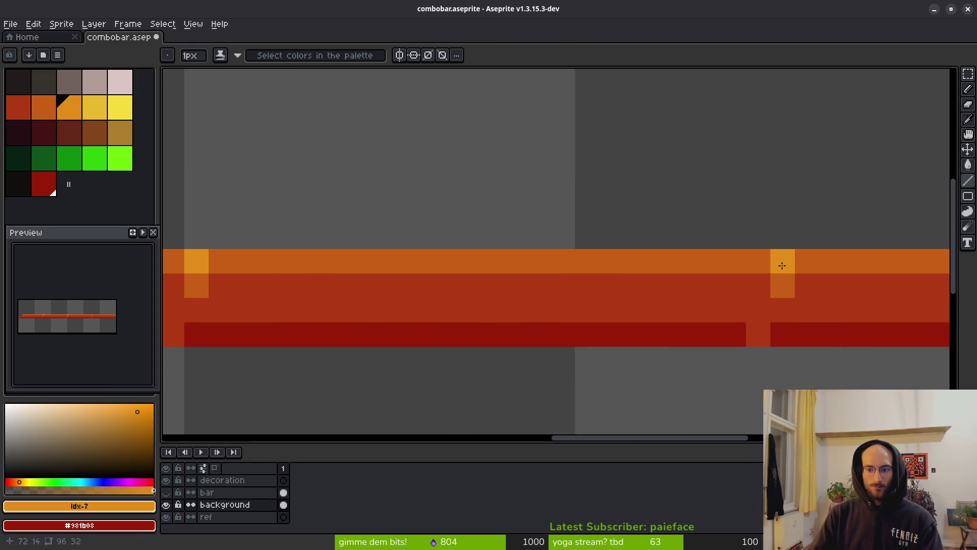
scroll(428, 308, "right", 4)
scroll(407, 299, "down", 3)
left_click_drag(408, 299, 600, 293)
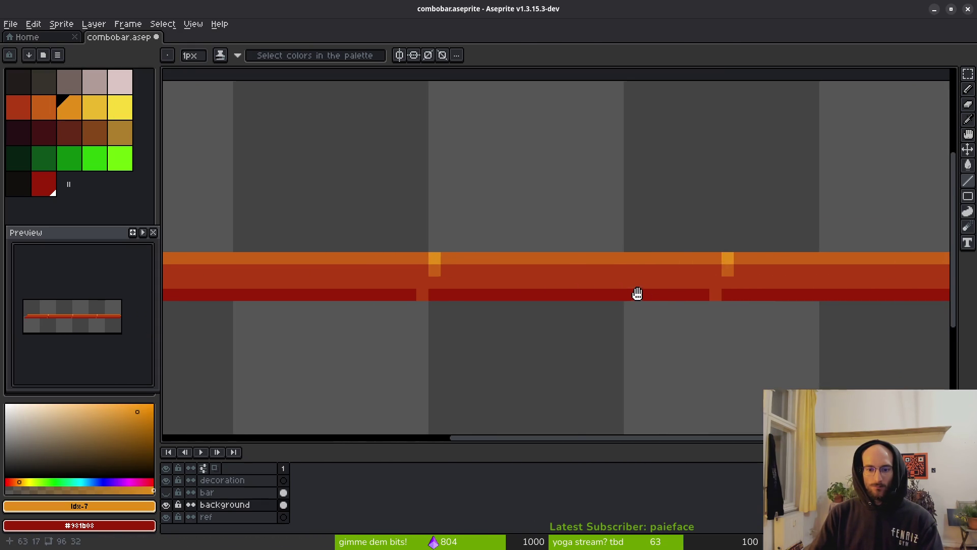
scroll(508, 279, "left", 2)
scroll(498, 275, "right", 4)
scroll(490, 272, "left", 2)
scroll(456, 273, "down", 1)
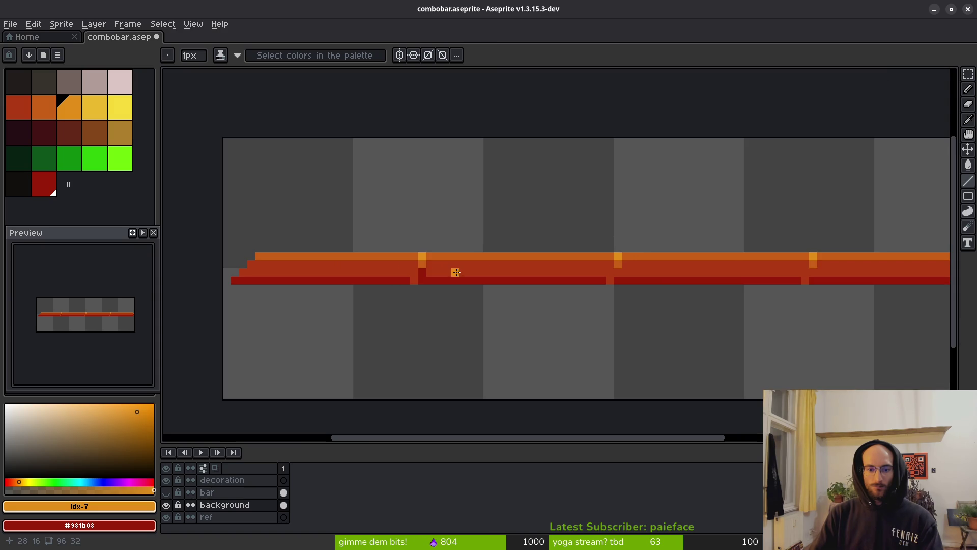
scroll(455, 272, "up", 1)
scroll(214, 259, "up", 2)
scroll(357, 267, "right", 3)
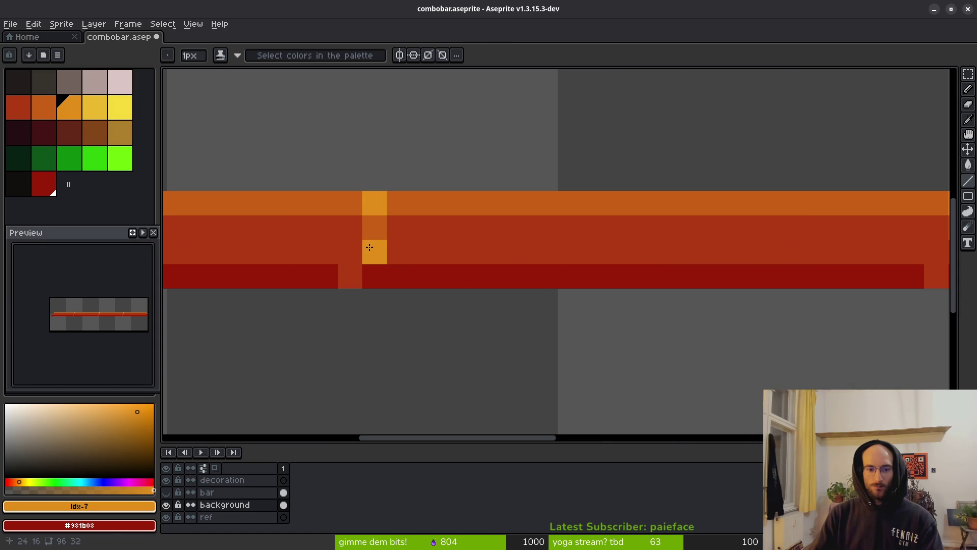
Sample the orange #c96016 from the bar and repaint two notch pixels with it
left_click(374, 228, "alt")
left_click_drag(374, 252, 350, 252)
scroll(473, 277, "down", 4)
scroll(397, 274, "up", 3)
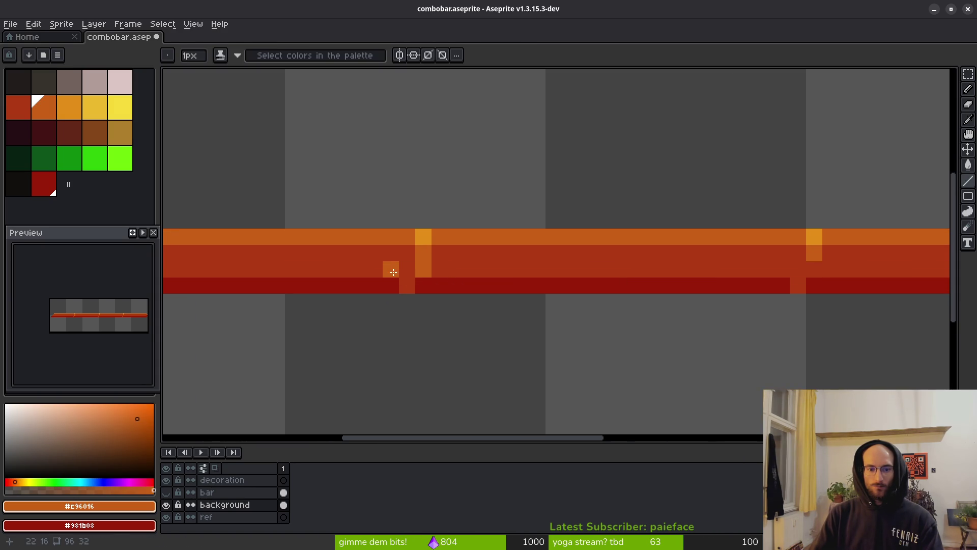
Take red #af3a13 as second colour, paint another notch pixel orange, and save combobar.aseprite
right_click(443, 264, "alt")
scroll(559, 282, "down", 5)
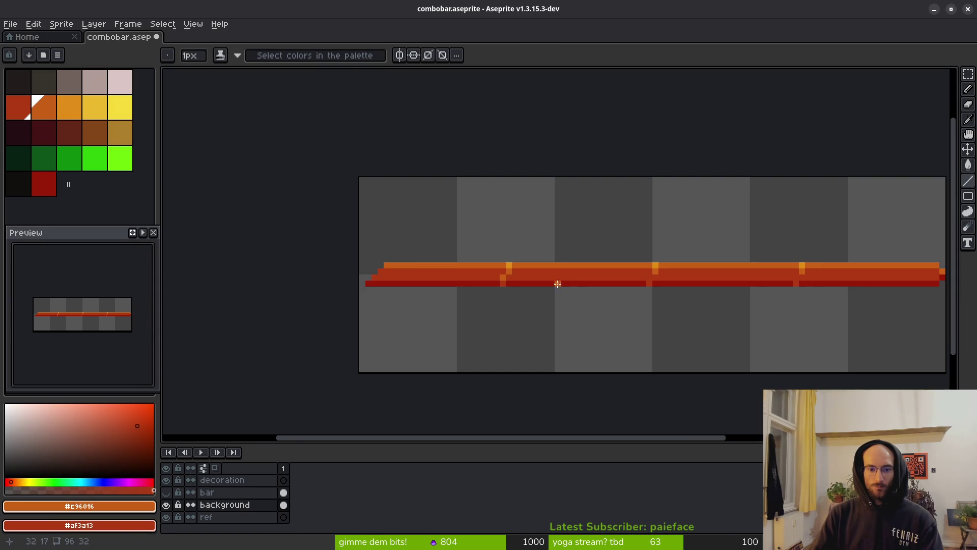
scroll(534, 277, "up", 7)
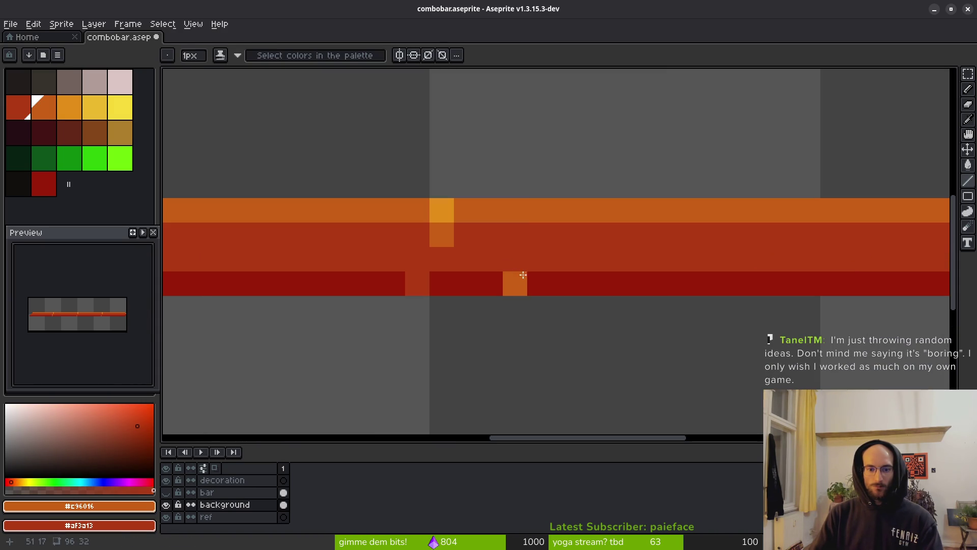
left_click(418, 259)
scroll(625, 275, "down", 3)
scroll(638, 271, "up", 5)
scroll(631, 272, "right", 3)
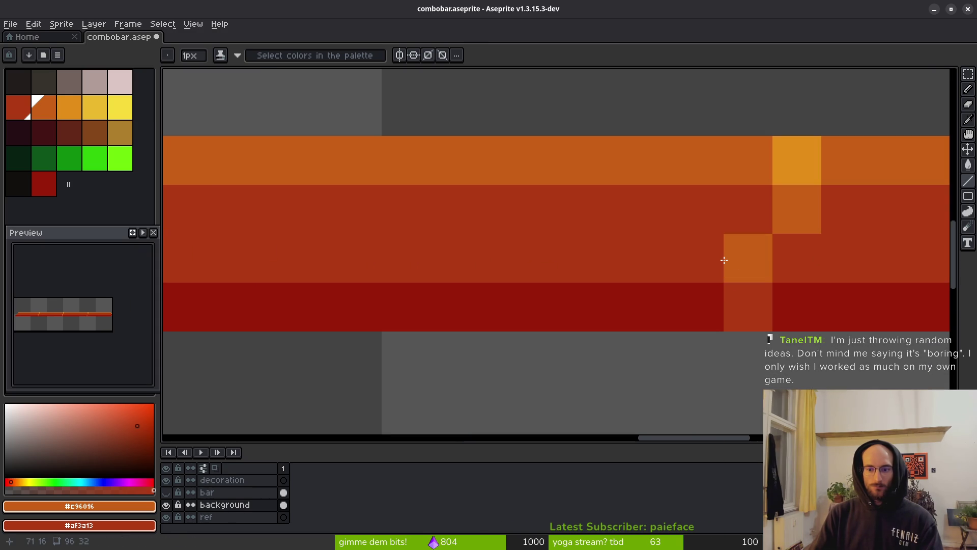
scroll(401, 283, "right", 1)
scroll(407, 277, "down", 1)
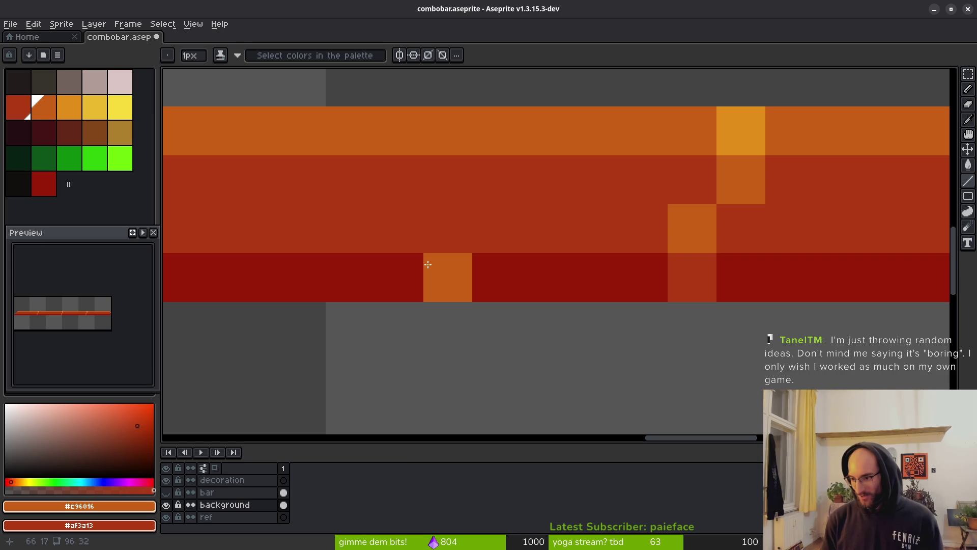
key("ctrl+s")
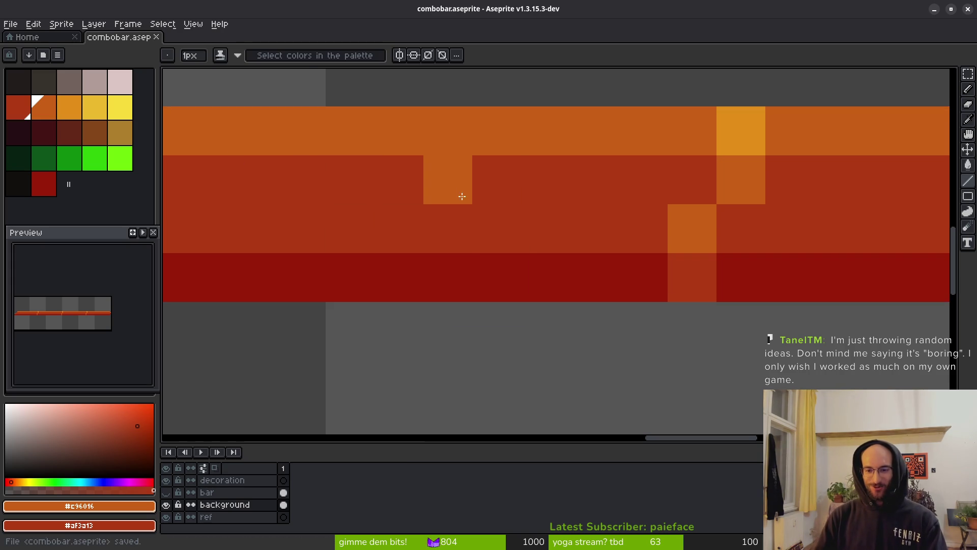
scroll(524, 265, "down", 5)
scroll(533, 259, "right", 1)
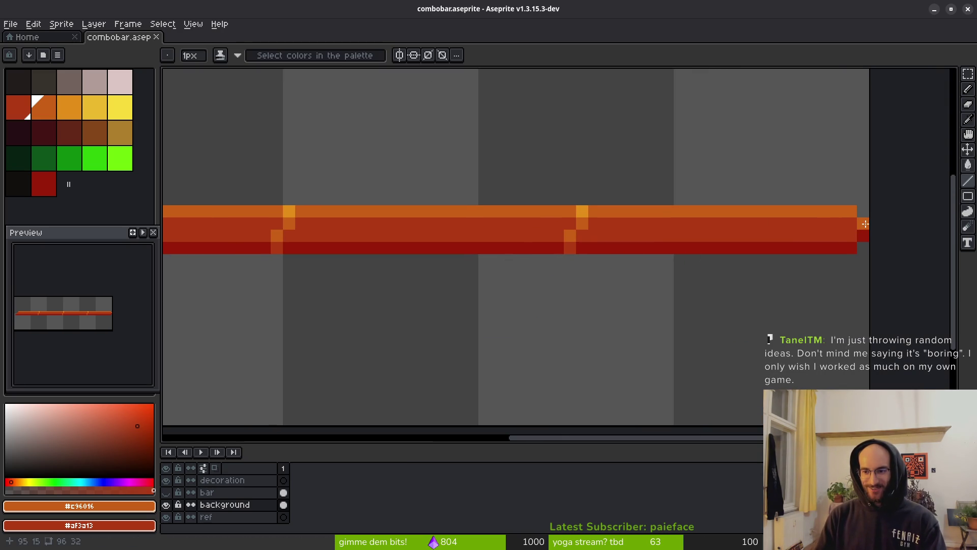
scroll(814, 220, "down", 2)
scroll(560, 234, "left", 5)
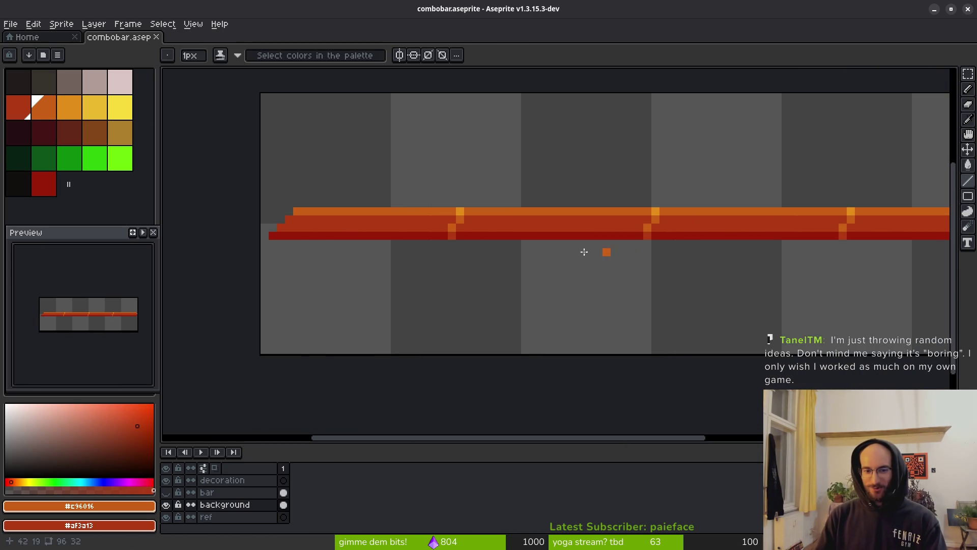
scroll(270, 234, "up", 3)
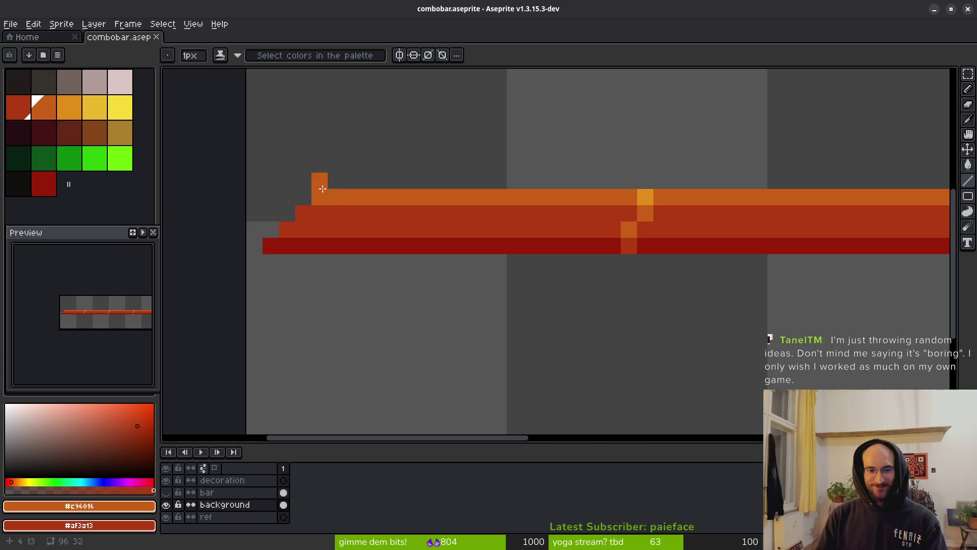
scroll(582, 253, "down", 5)
scroll(563, 279, "right", 2)
scroll(585, 281, "down", 3)
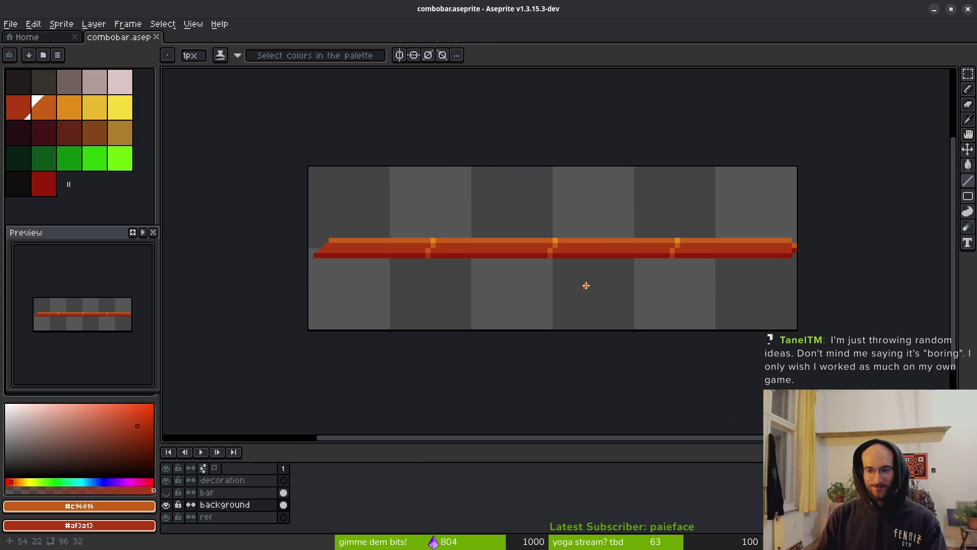
key("ctrl+s")
scroll(587, 287, "up", 2)
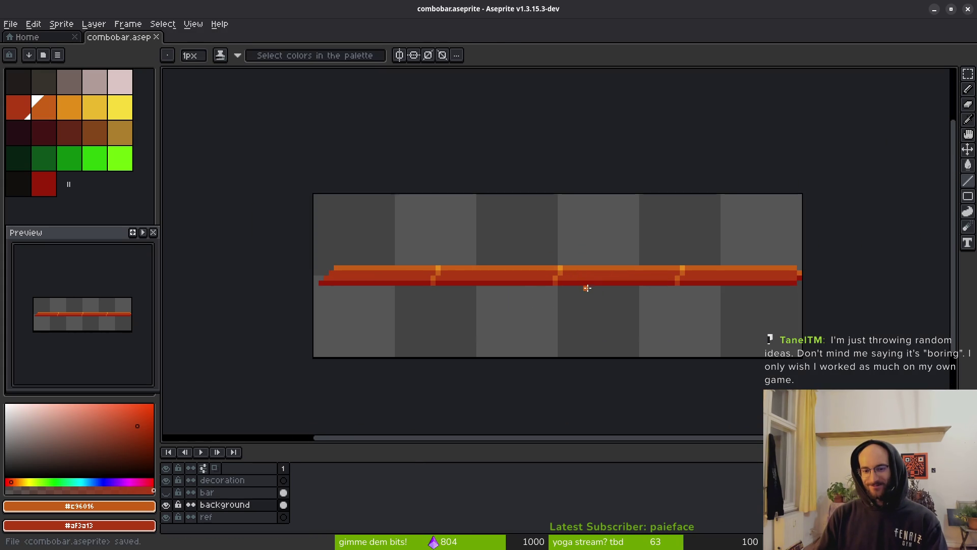
left_click(166, 492)
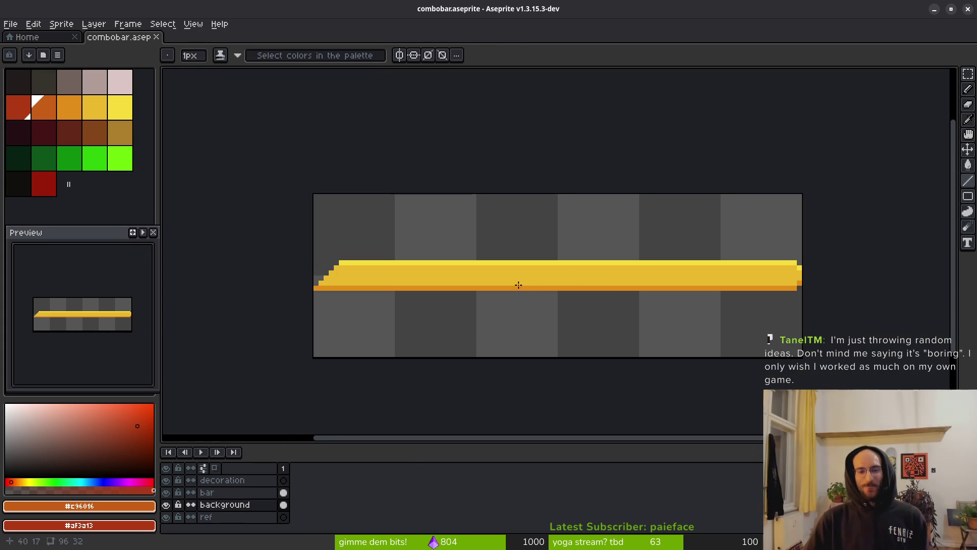
Hide the red 'background' layer with its eye toggle in the Layers panel
left_click(167, 504)
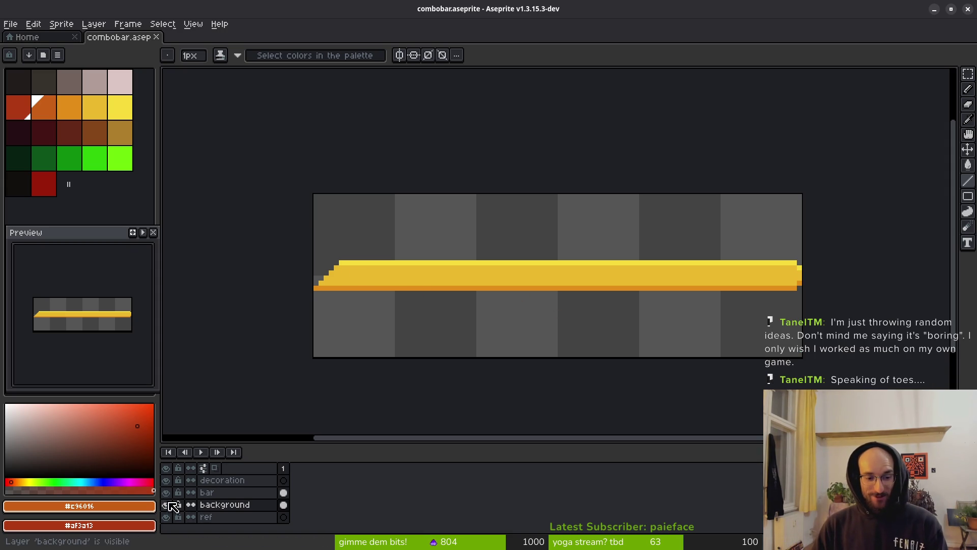
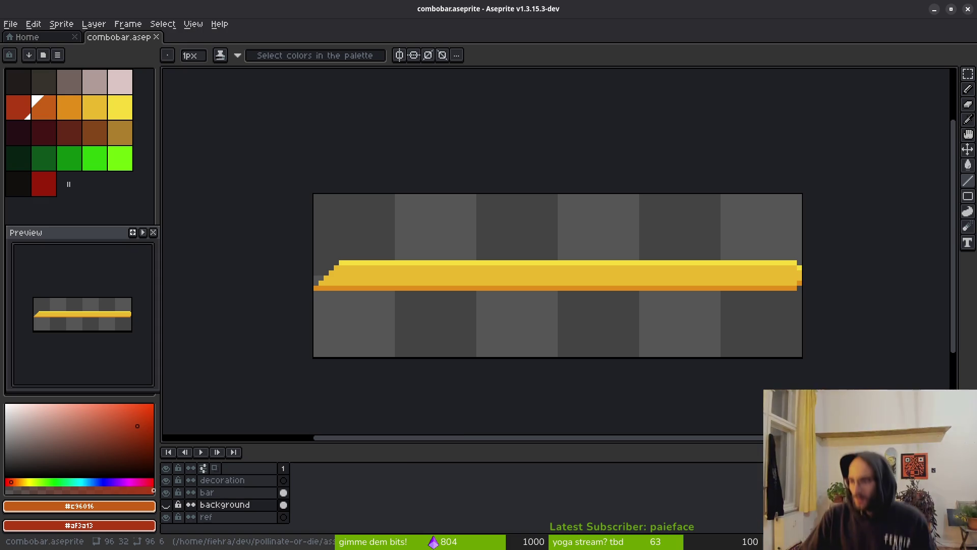
Hide the background layer and save combobar.aseprite
left_click_drag(511, 214, 500, 211)
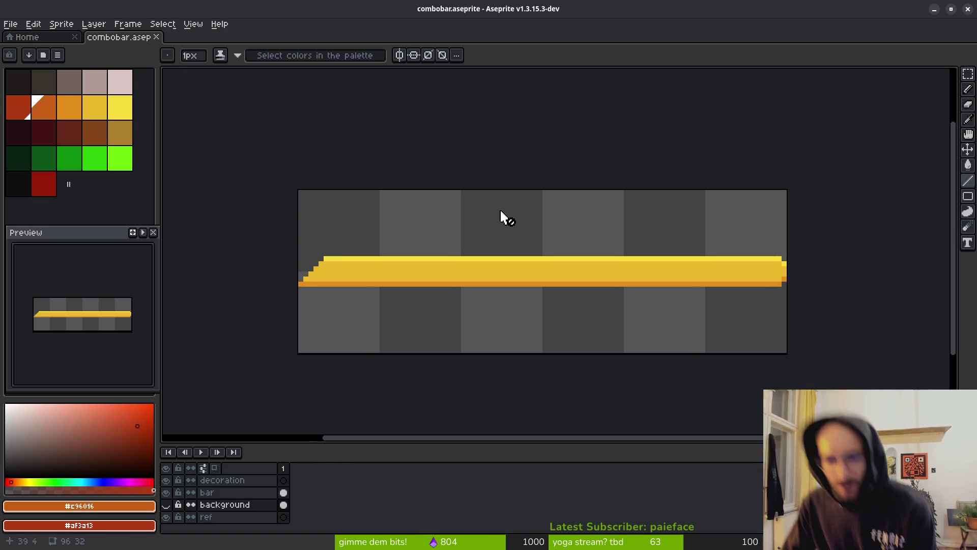
key("ctrl+s")
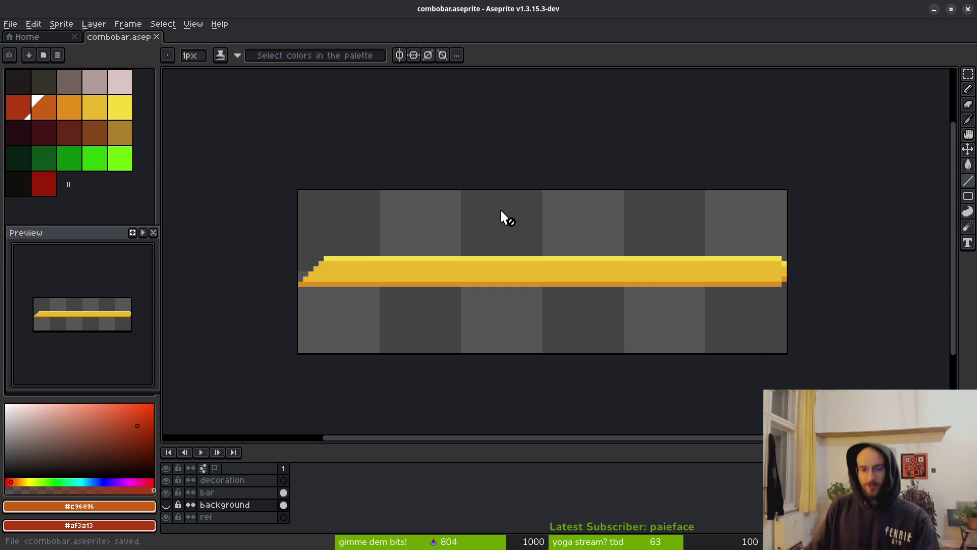
left_click(167, 504)
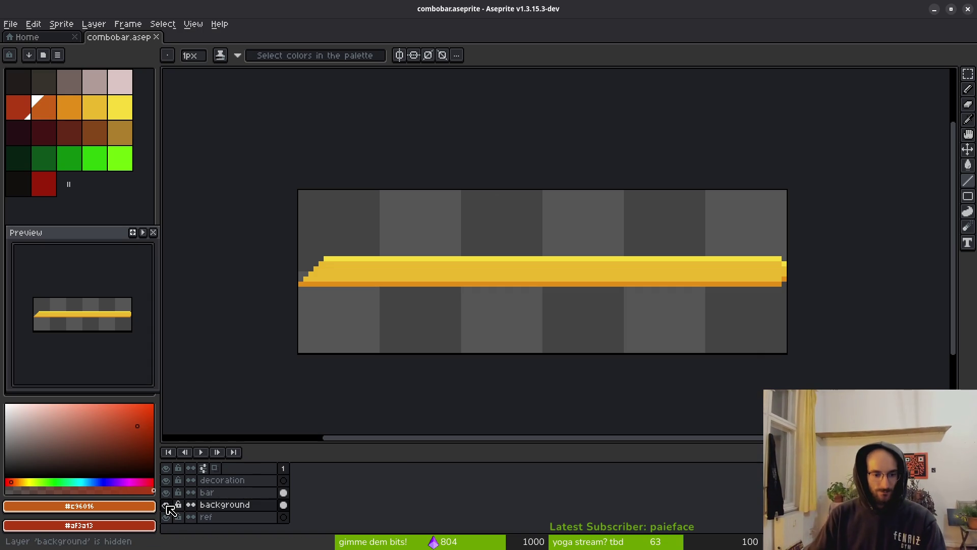
key("ctrl+s")
left_click(166, 504)
key("ctrl+s")
Point the sprite sheet export output at art/ui/combobar.png
key("ctrl+e")
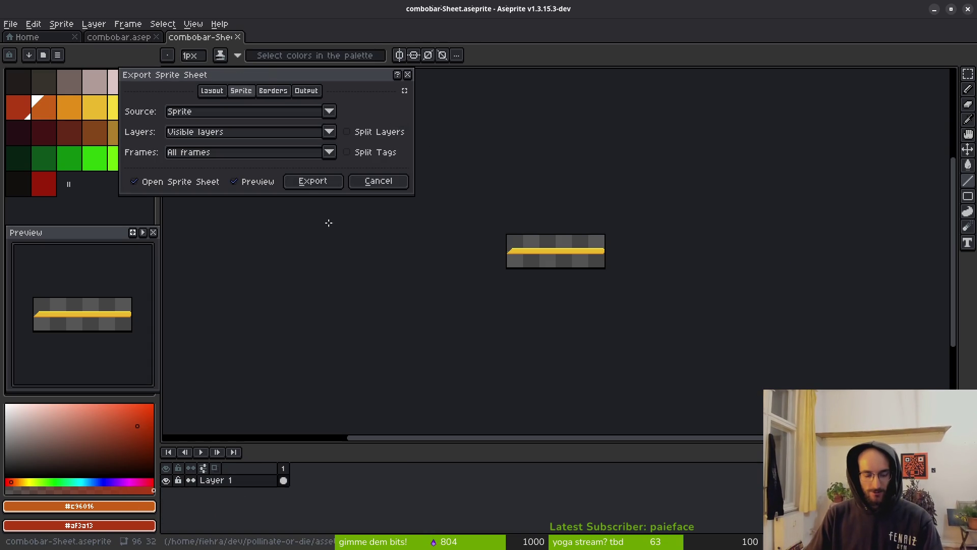
left_click(313, 182)
key("ctrl+shift+e")
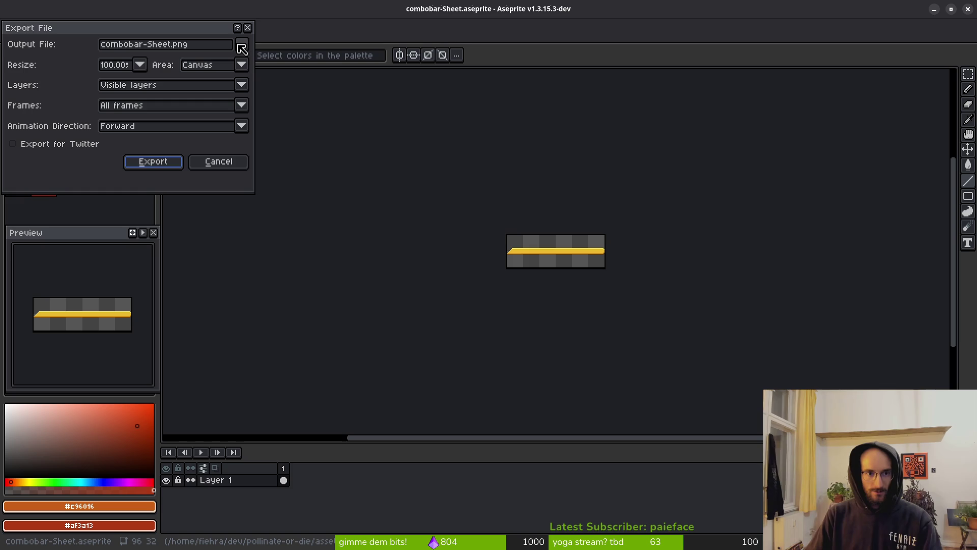
left_click(245, 48)
left_click(264, 62)
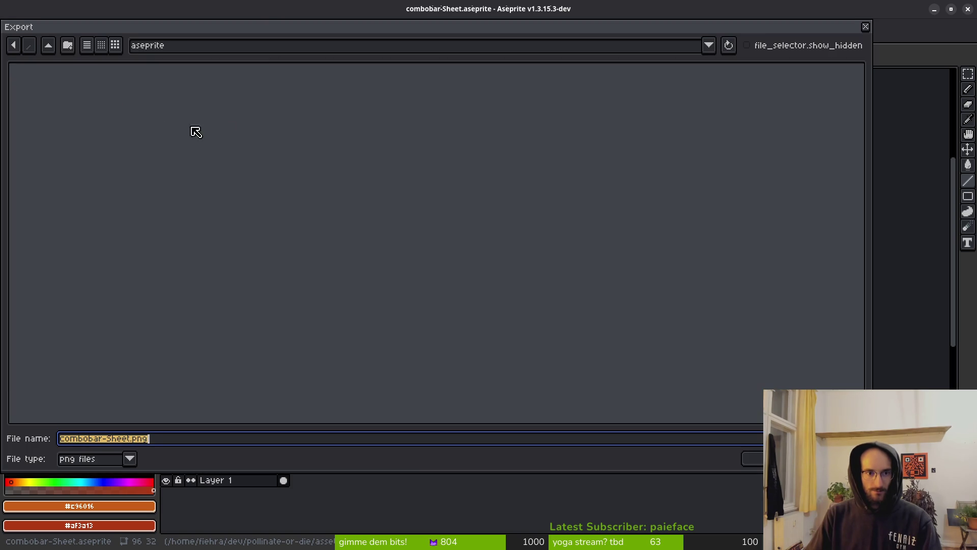
left_click(56, 50)
double_click(49, 99)
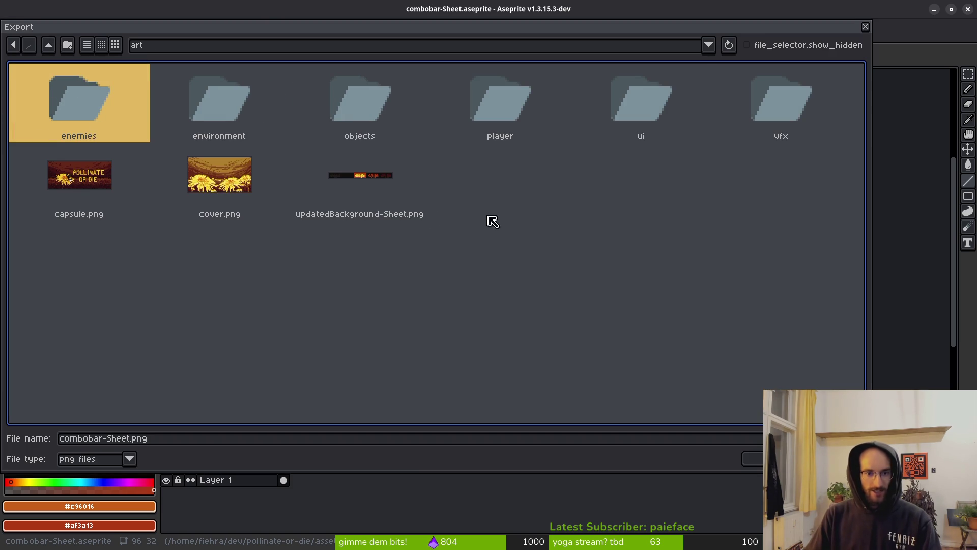
double_click(664, 106)
left_click(669, 121)
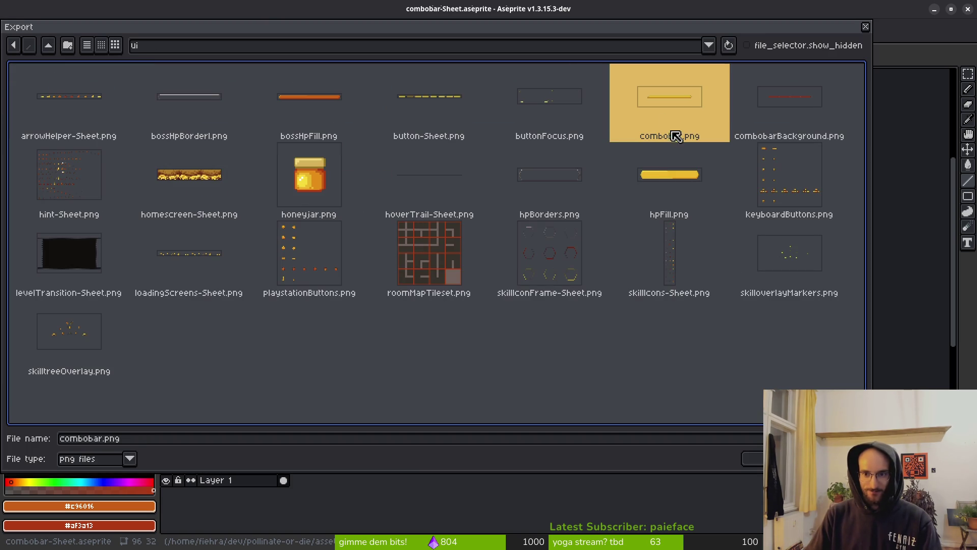
Confirm overwriting combobar.png, export the bar image, and close the generated sheet
key("Return")
left_click(422, 308)
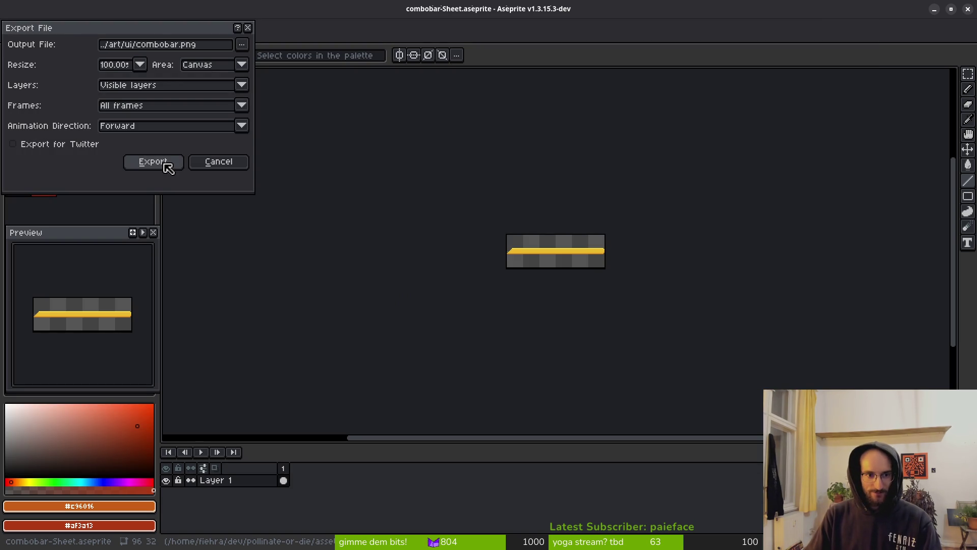
left_click(164, 165)
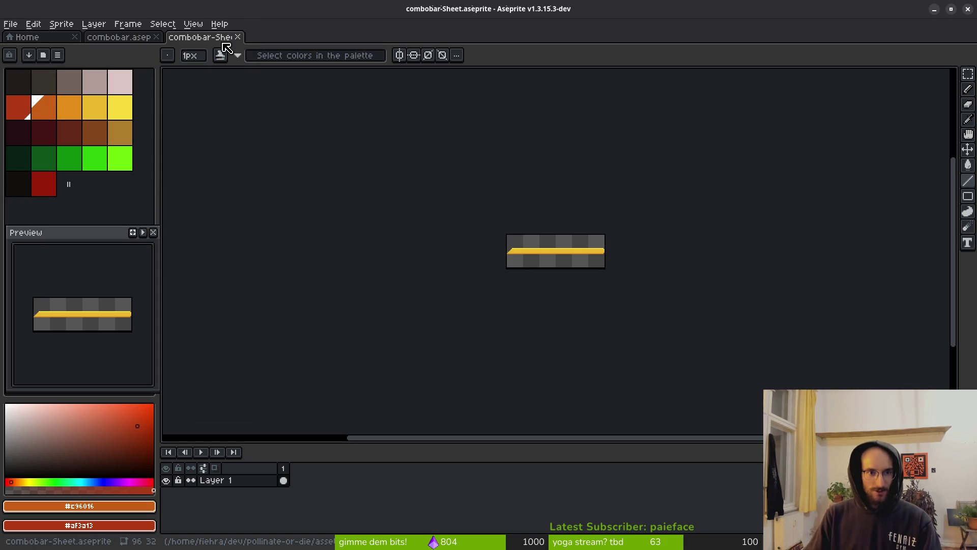
left_click(244, 39)
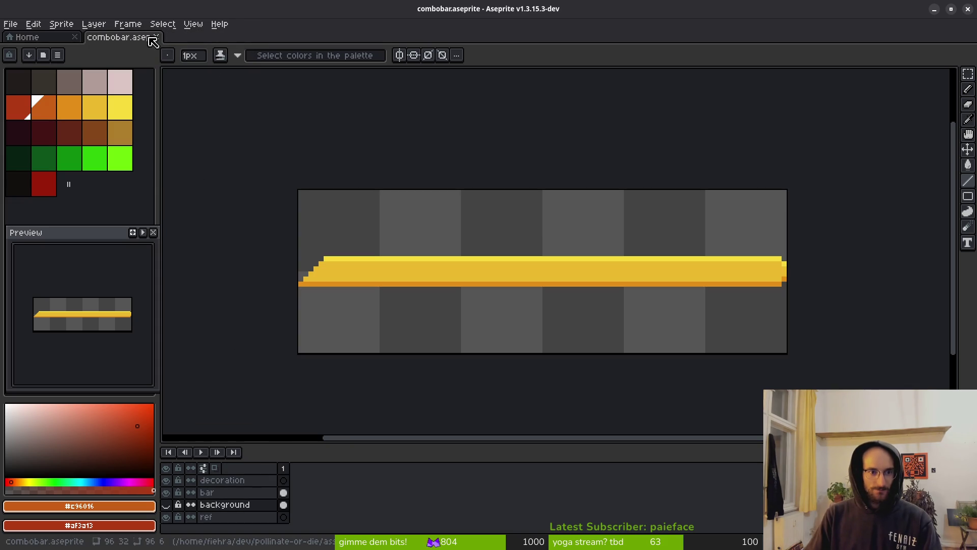
Hide the bar layer and bring up the sprite sheet export's output file settings
left_click(167, 493)
key("ctrl+e")
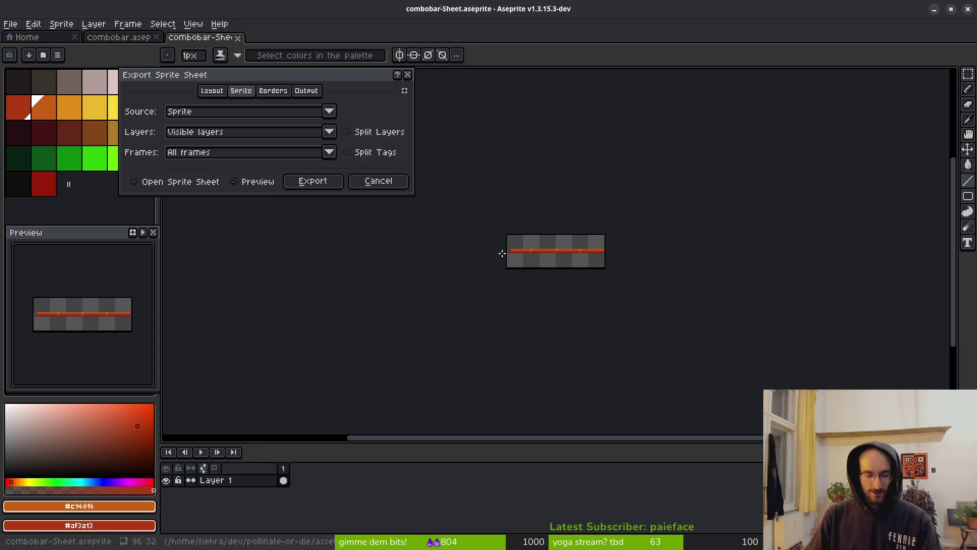
left_click(327, 187)
key("ctrl+alt+shift+s")
left_click(242, 44)
left_click(300, 65)
Export over art/ui/combobarBackground.png, confirming the overwrite
left_click(48, 45)
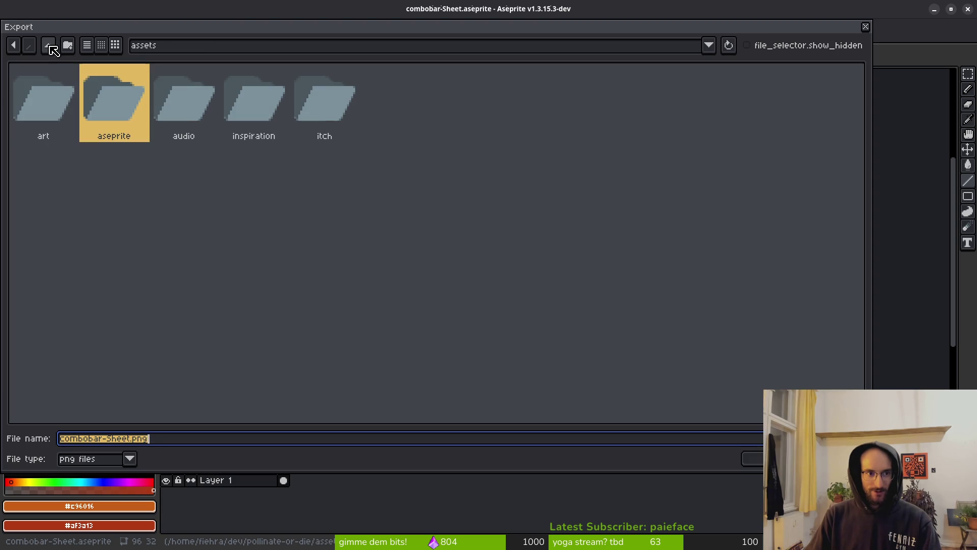
left_click(43, 98)
double_click(46, 100)
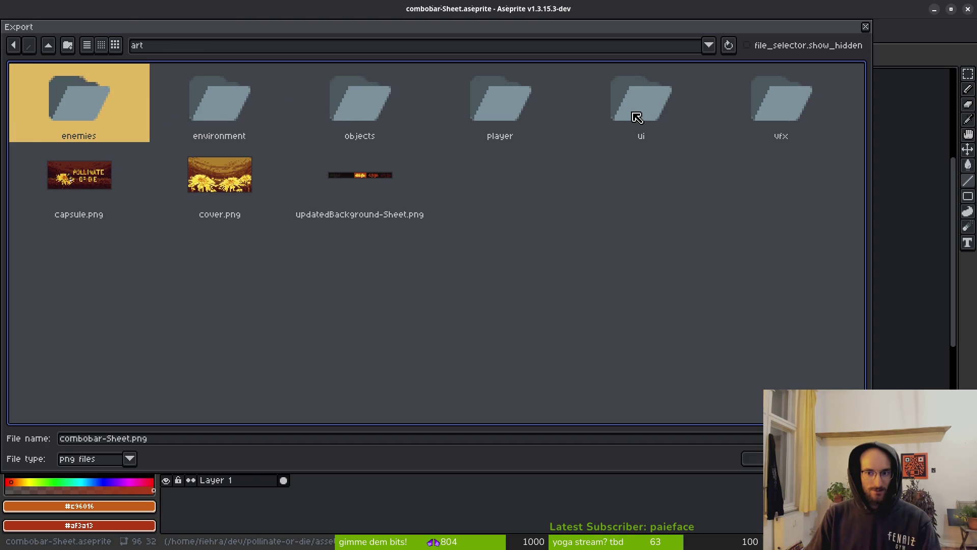
double_click(639, 116)
left_click(789, 102)
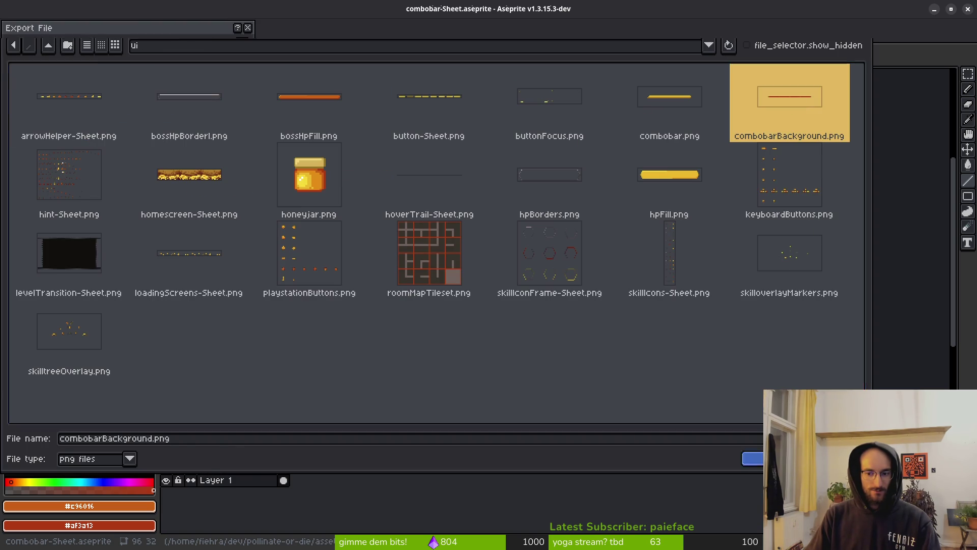
left_click(752, 458)
left_click(428, 311)
left_click(152, 162)
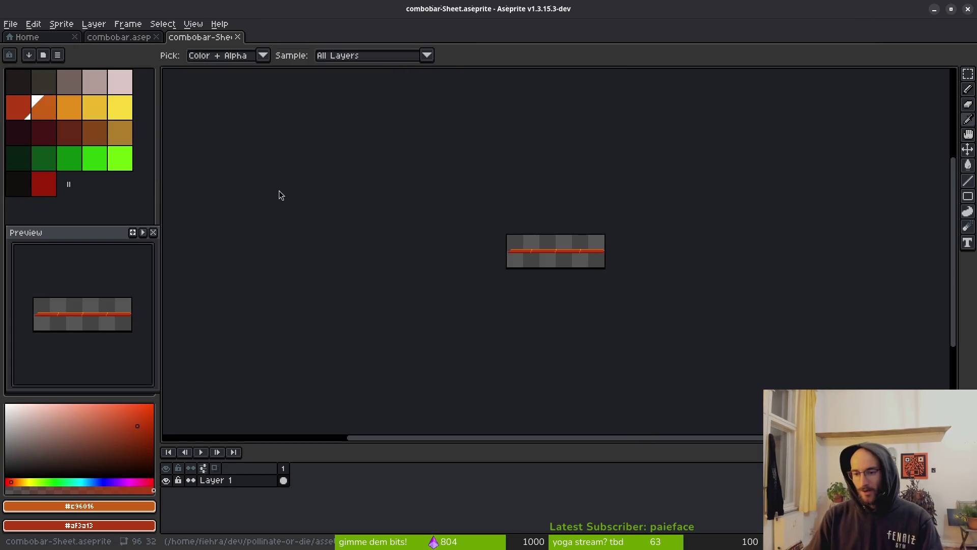
Back in Godot, save the combo_bar.tscn scene
key("alt+Tab")
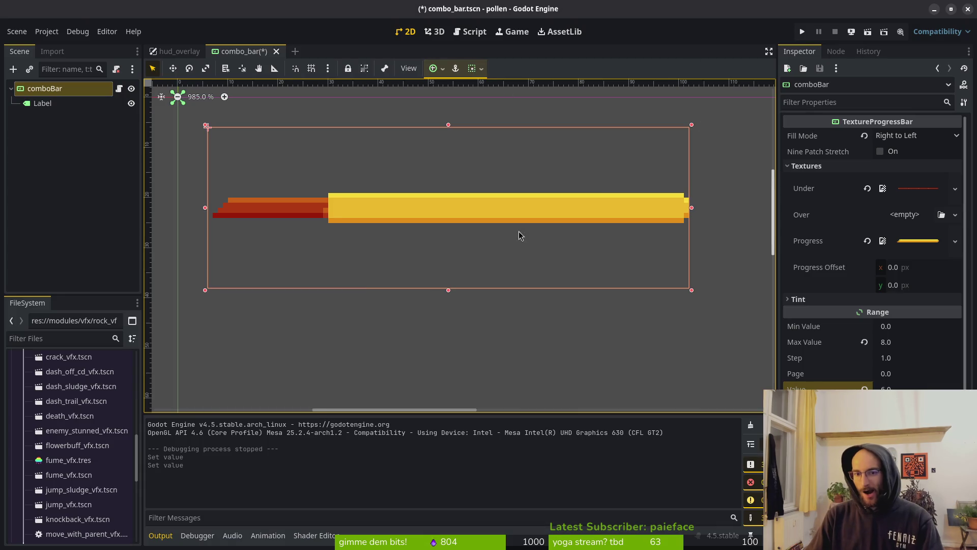
scroll(562, 231, "down", 6)
key("ctrl+s")
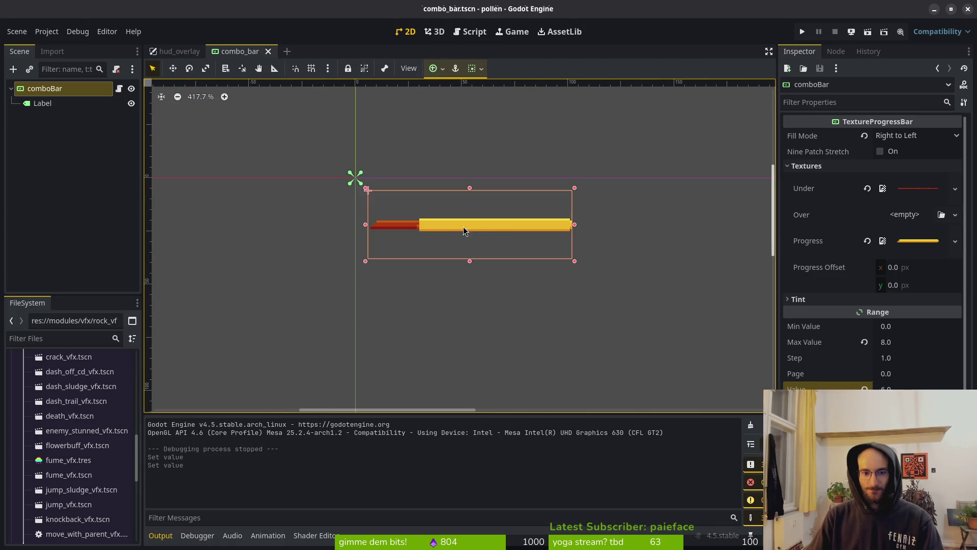
Run the project and fly the bee from the title menu into the cave level
left_click(806, 32)
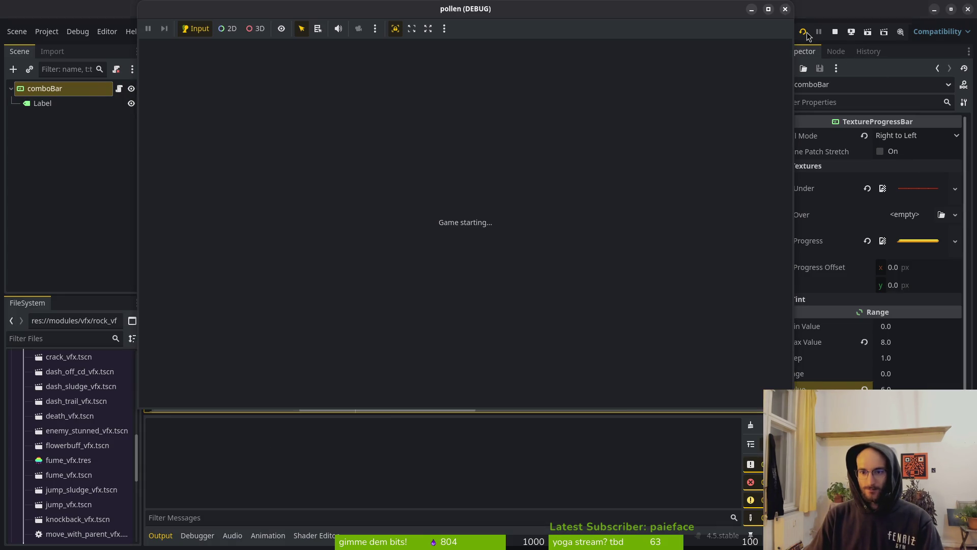
key("Return")
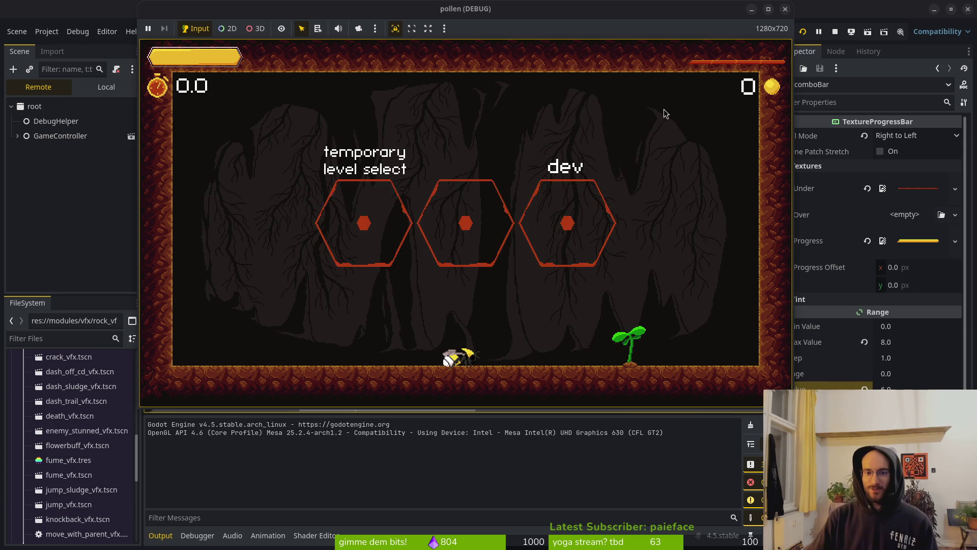
key("Left")
key("space")
key("Right")
key("space")
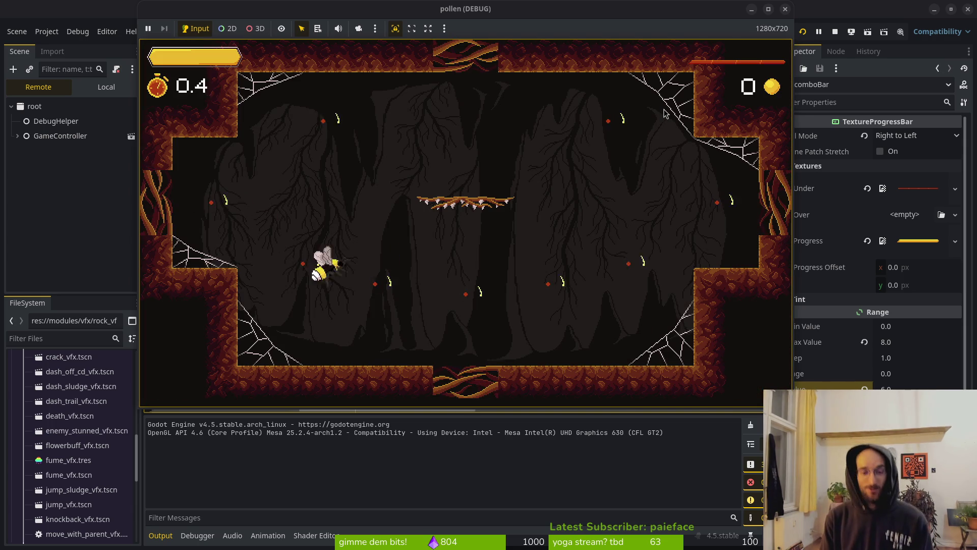
Dash through wasps and flies to build the combo bar, then stop the game
key("Right")
key("space")
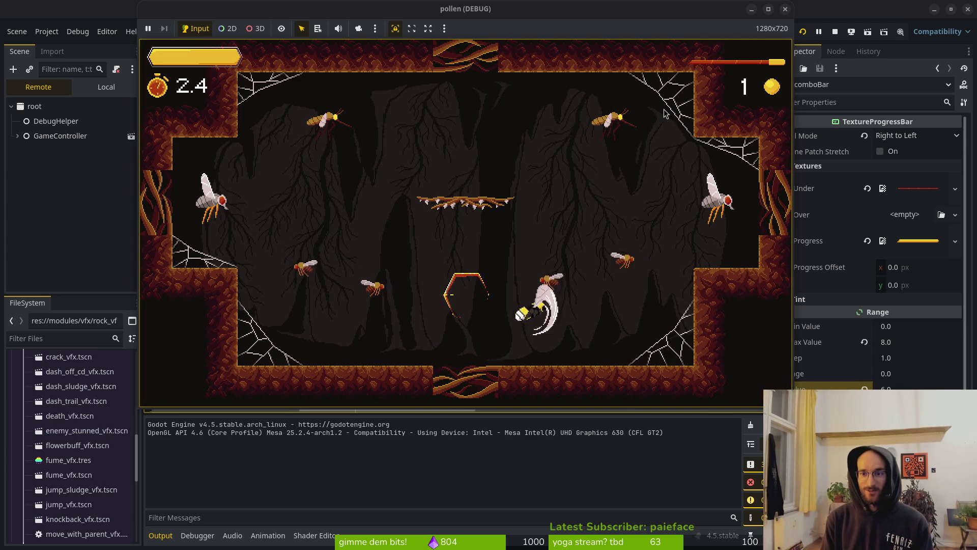
key("Left")
key("space")
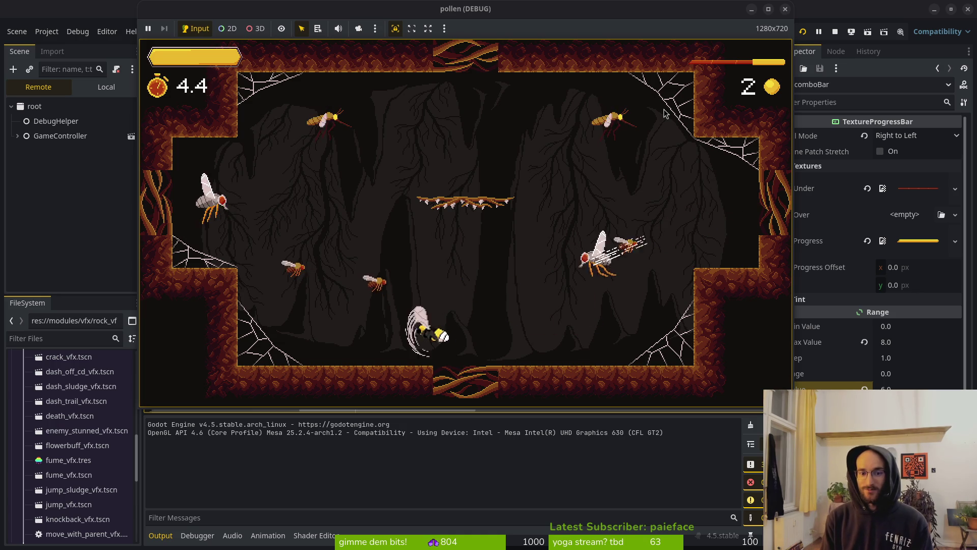
key("Right")
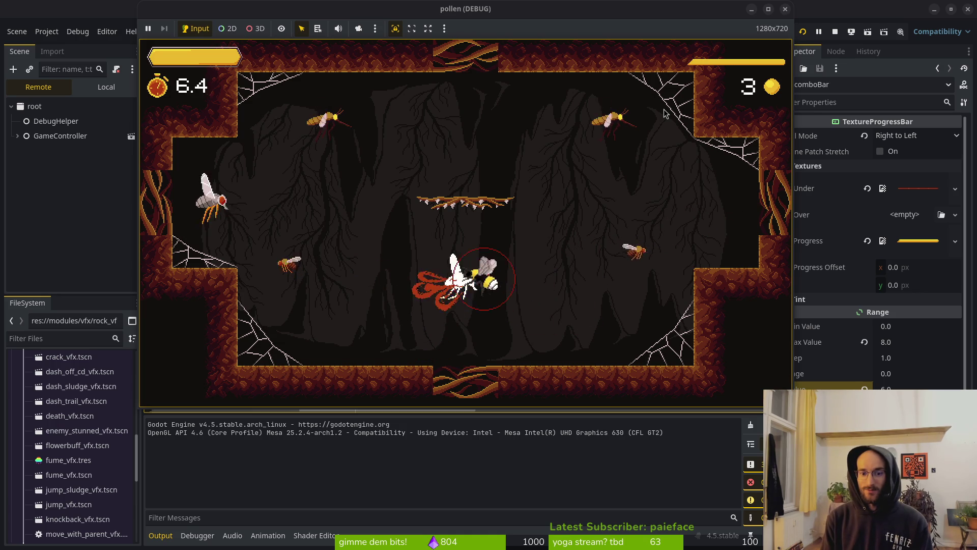
key("space")
key("Up")
key("space")
key("Down")
key("space")
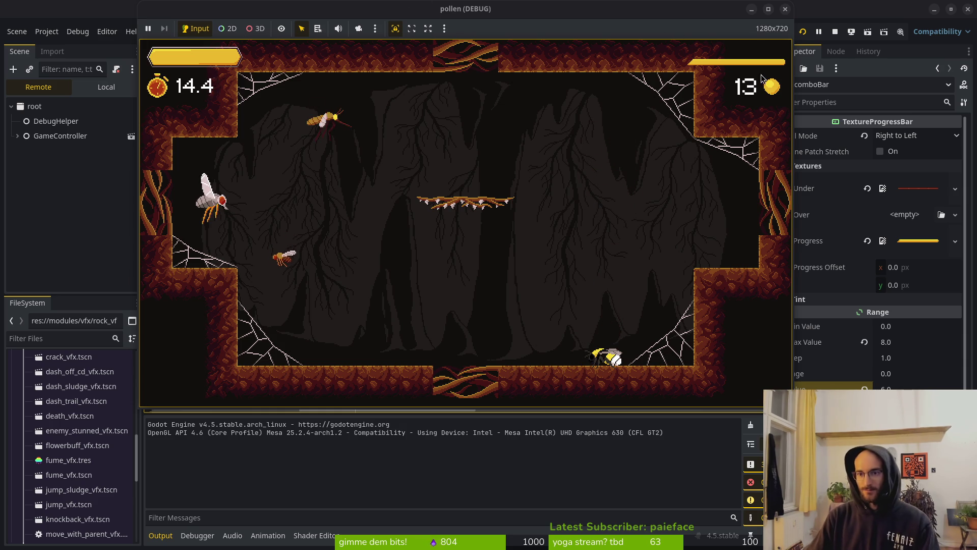
left_click(785, 9)
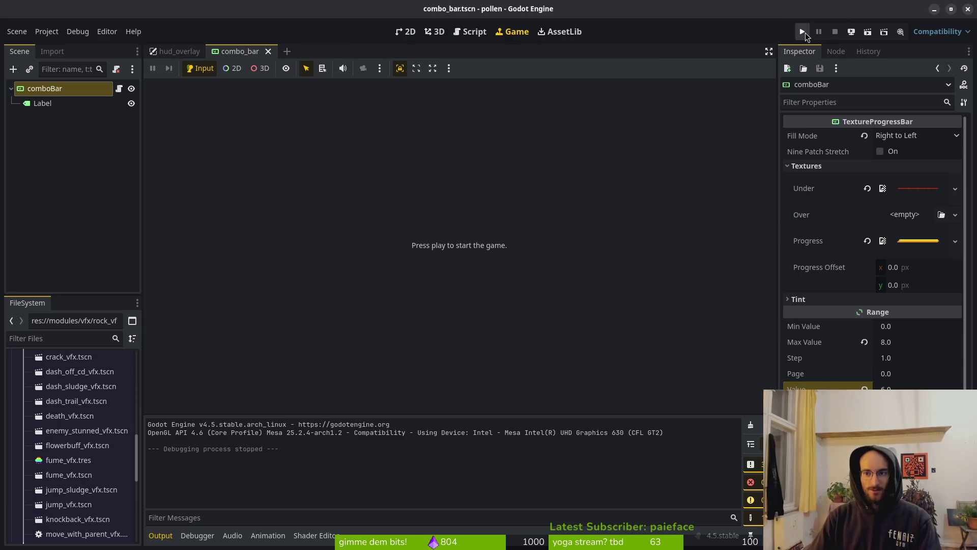
Relaunch the game, start the tutorial level, then switch to the 'scourgebringer ui' browser search
left_click(802, 32)
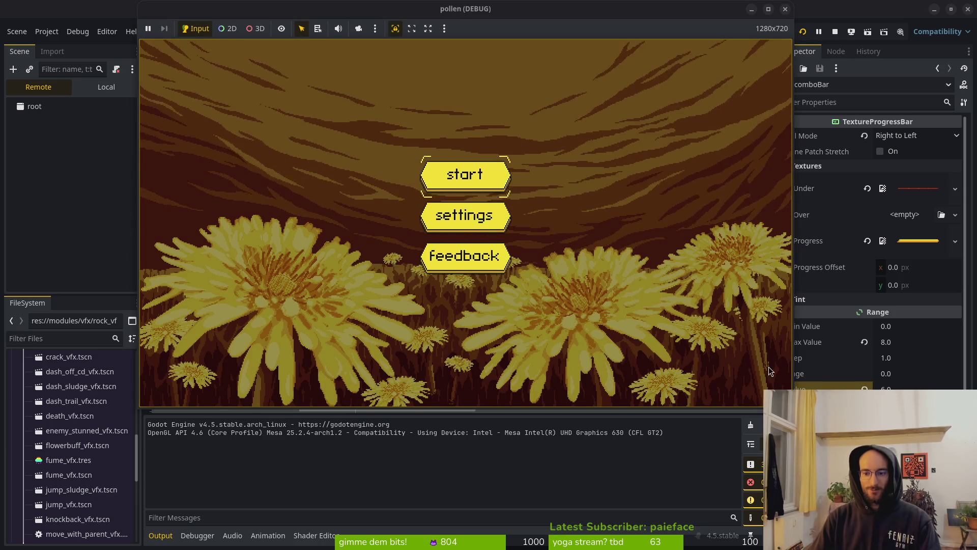
key("Return")
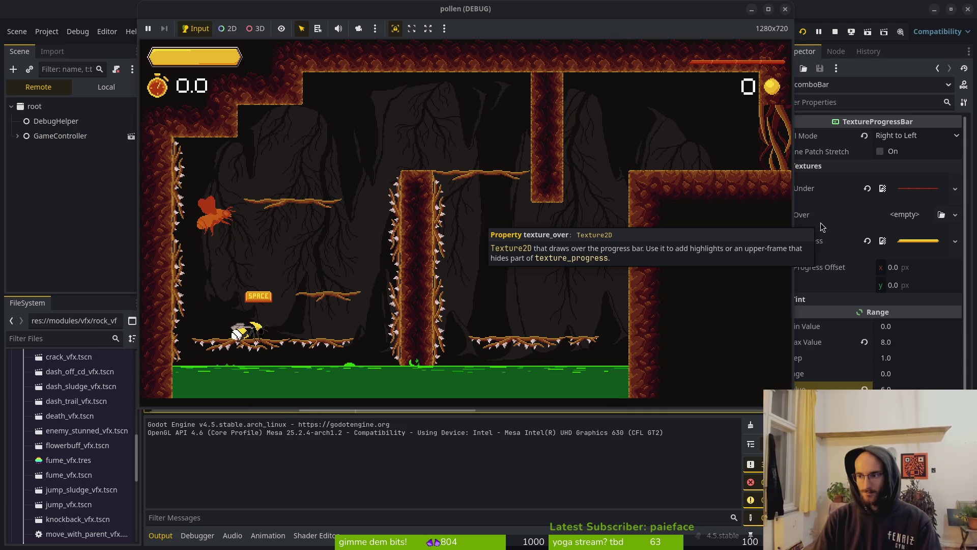
key("alt+Tab")
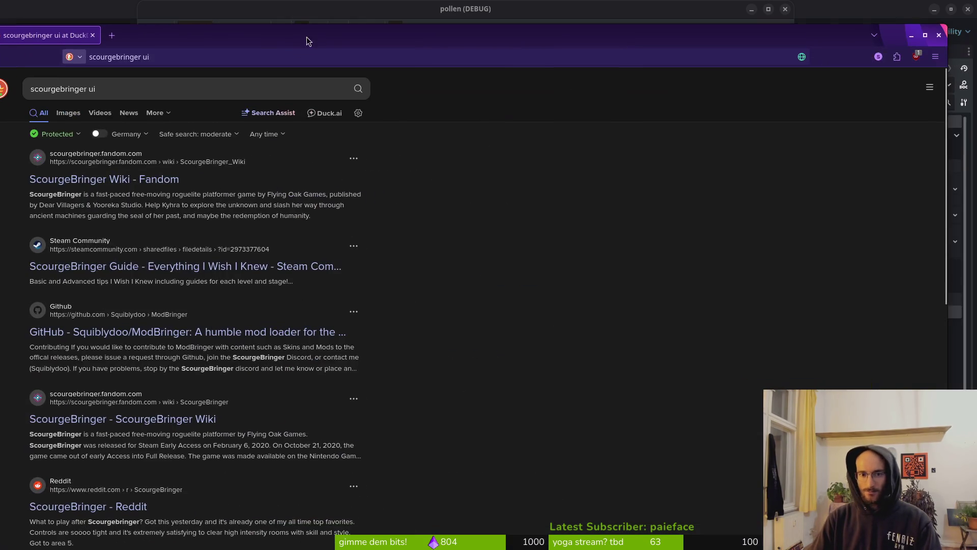
View the Bluestacks, 148Apps and Wallpaper Cave ScourgeBringer screenshots in image results
left_click(69, 113)
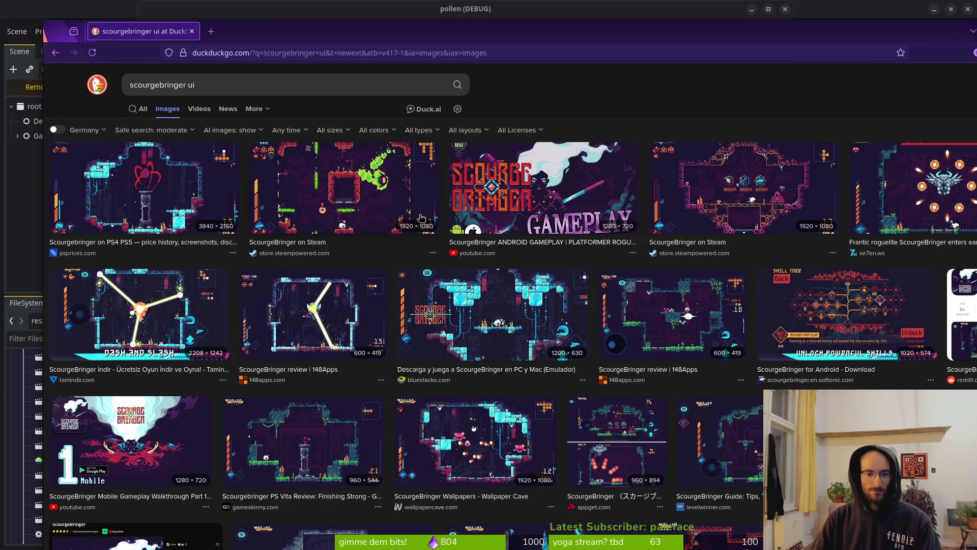
left_click(505, 325)
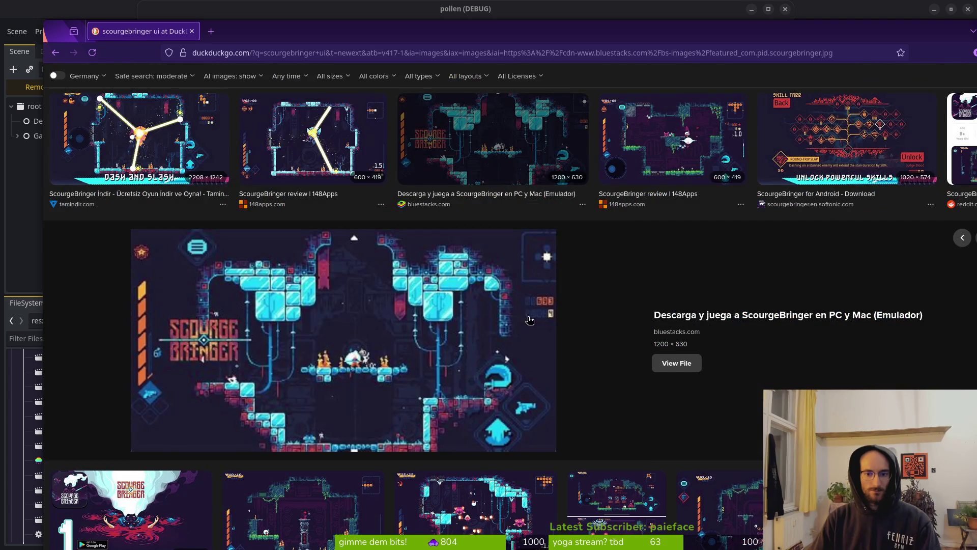
left_click(487, 145)
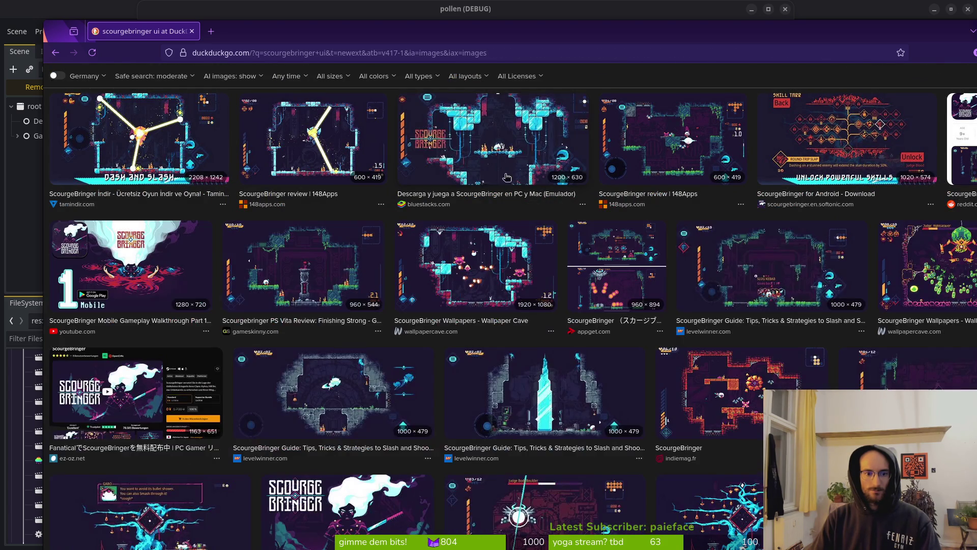
left_click(711, 146)
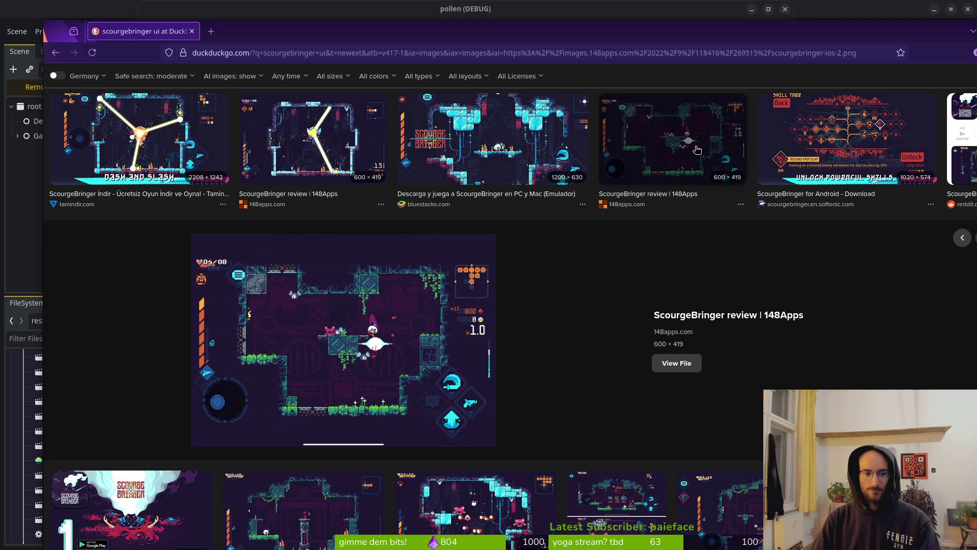
left_click(697, 149)
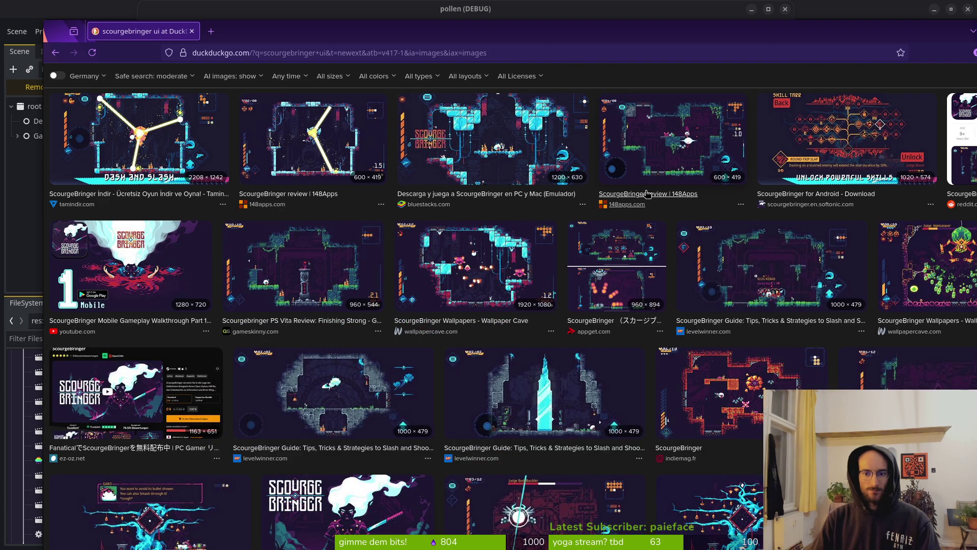
left_click(487, 270)
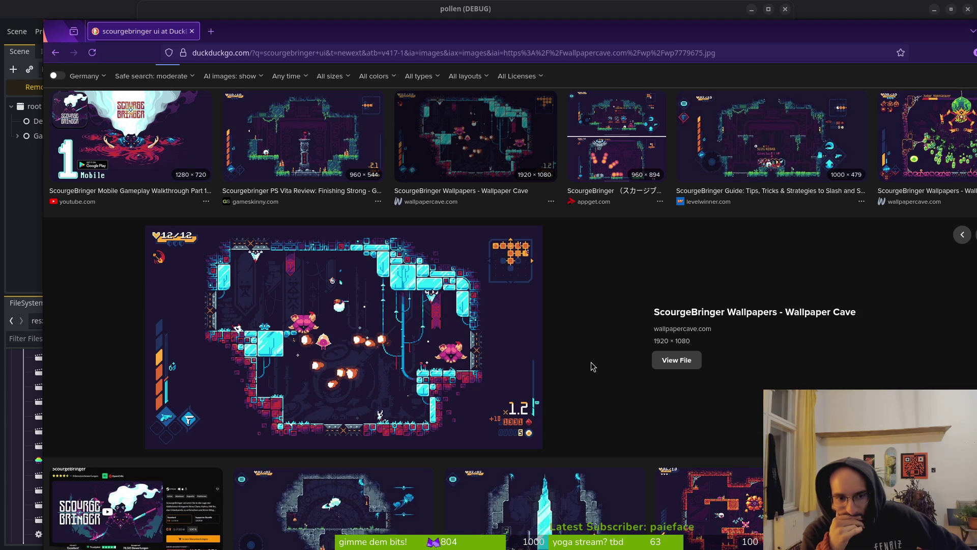
scroll(591, 366, "down", 4)
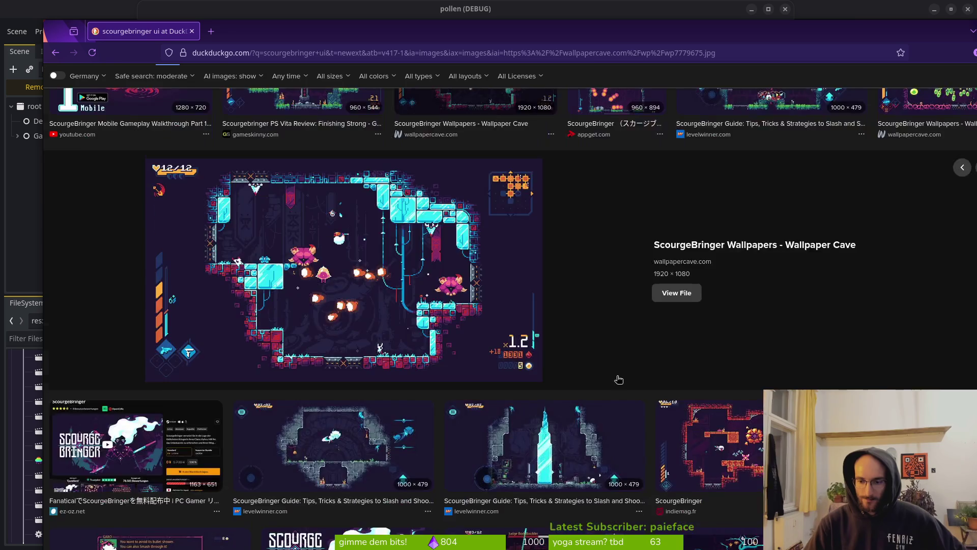
Browse the indiemag.fr and DiamondLobby screenshots, then return to the Godot editor
left_click(682, 307)
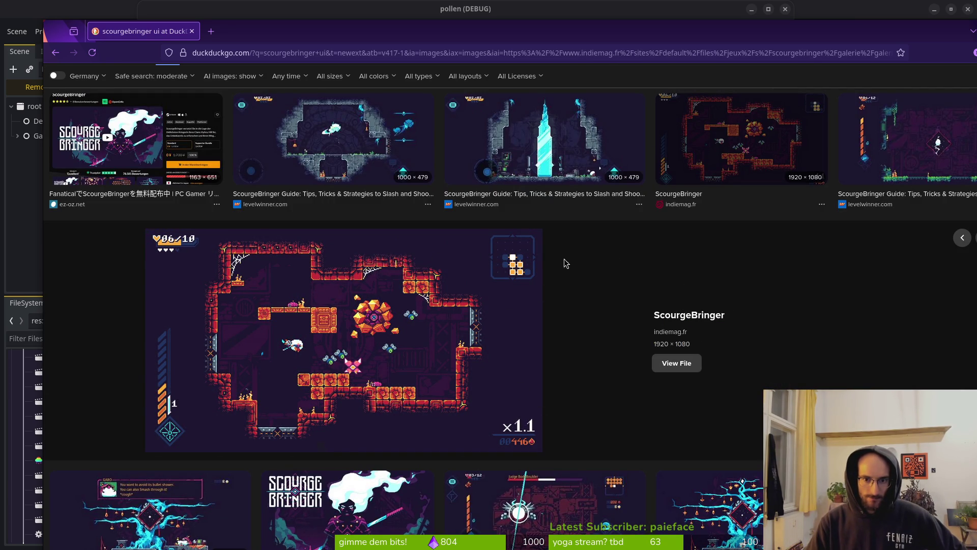
key("Right")
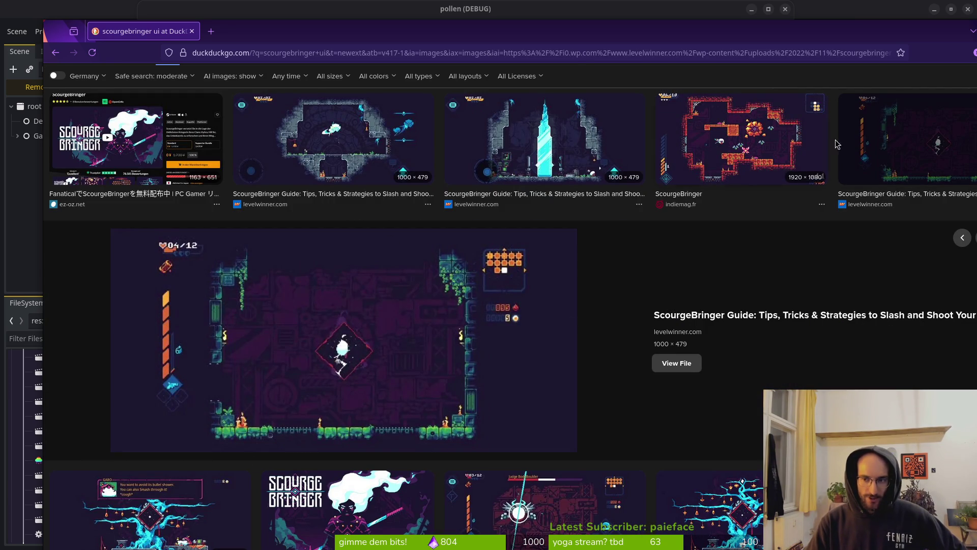
key("Escape")
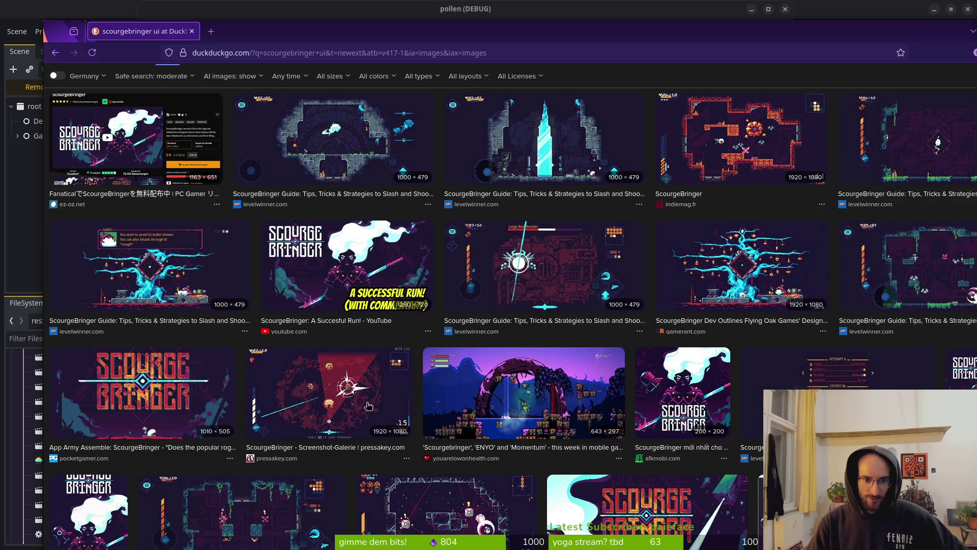
scroll(520, 410, "down", 3)
left_click(493, 399)
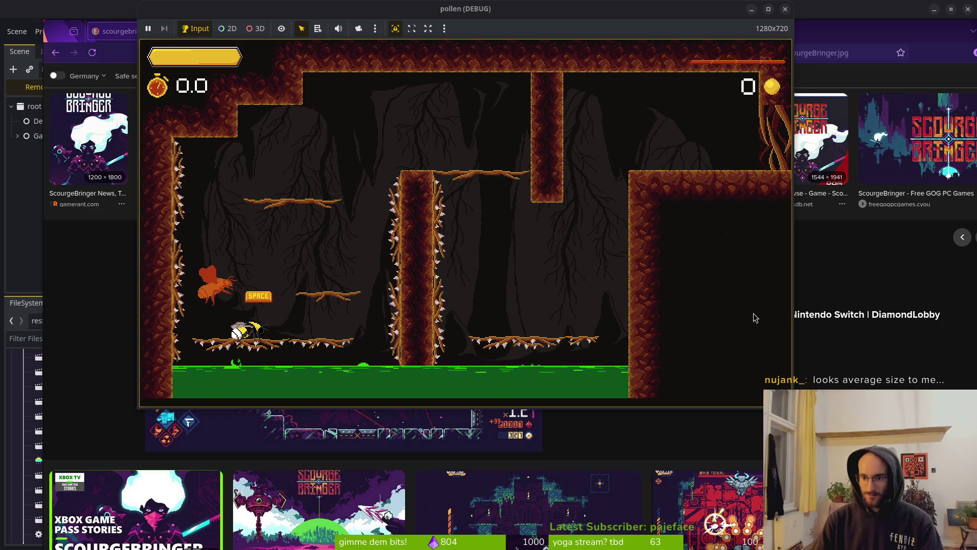
left_click(95, 66)
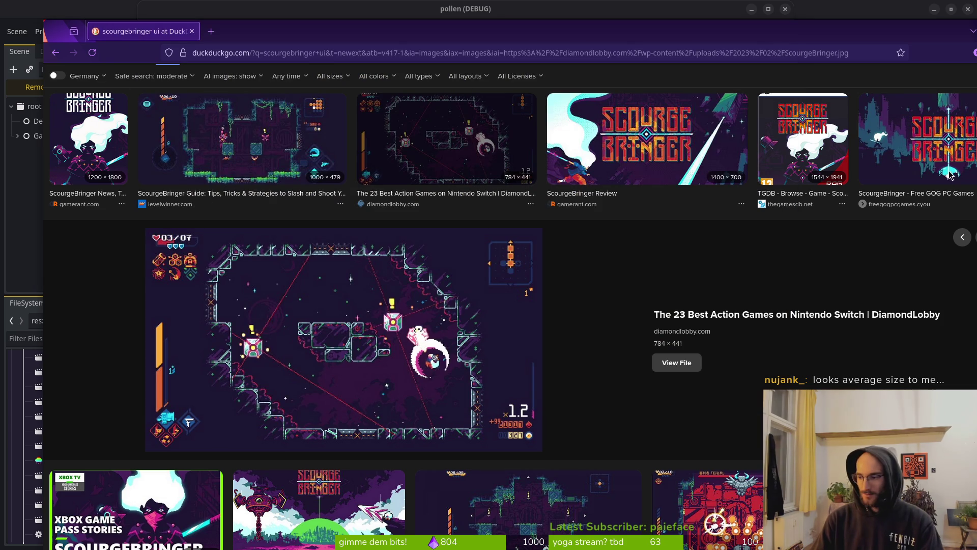
key("alt+Tab")
scroll(490, 213, "down", 12)
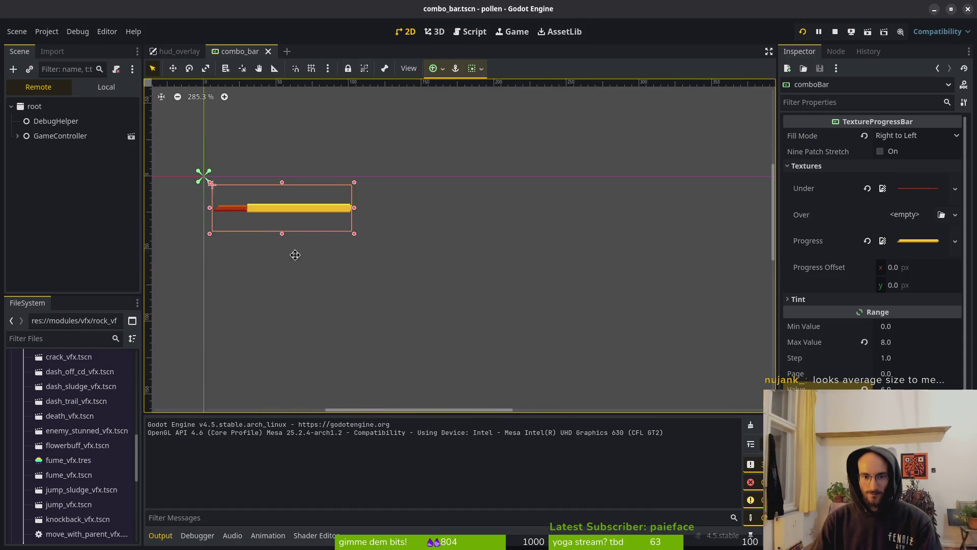
In the hud_overlay scene, rotate comboBar about 89 degrees so it stands upright
left_click_drag(425, 290, 578, 220)
left_click(178, 51)
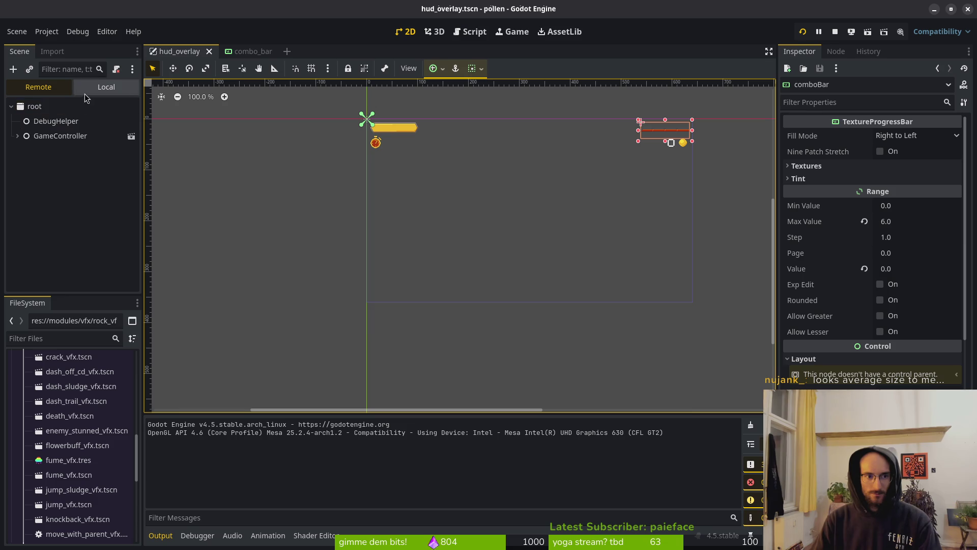
left_click(112, 87)
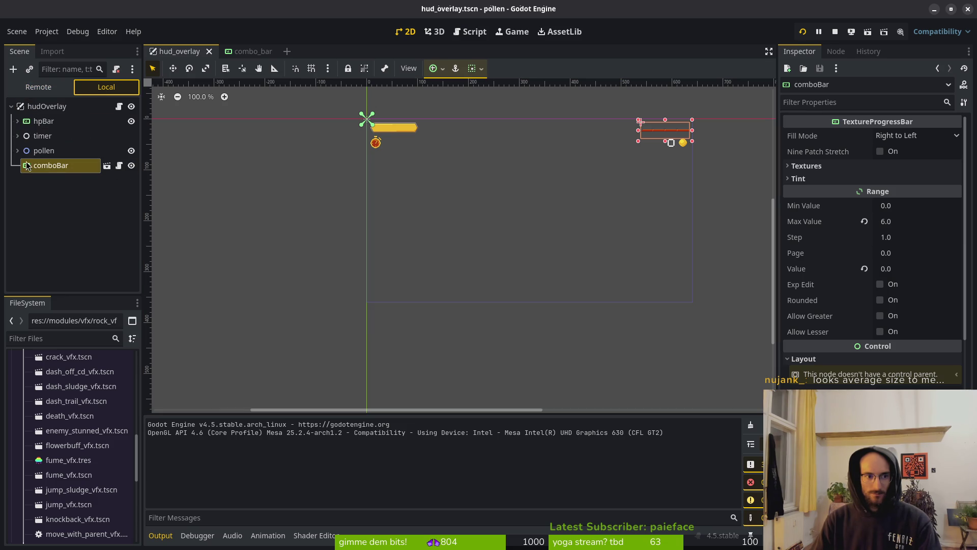
scroll(456, 179, "right", 5)
mouse_move(525, 268)
left_mouse_down()
mouse_move(517, 265)
mouse_move(515, 293)
mouse_move(491, 310)
left_mouse_up()
Move the vertical combo bar to the right side at (633, 248), save, and rerun
double_click(492, 287)
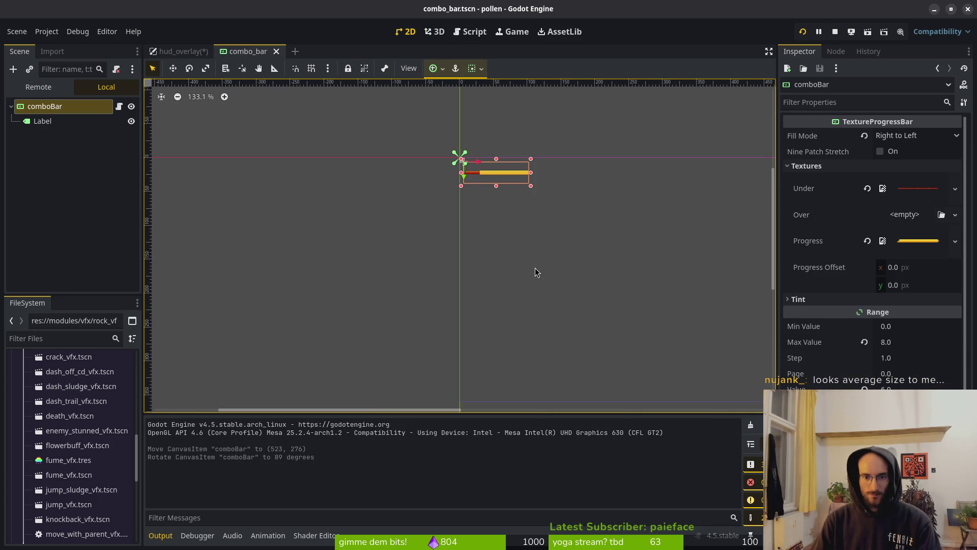
left_click(216, 57)
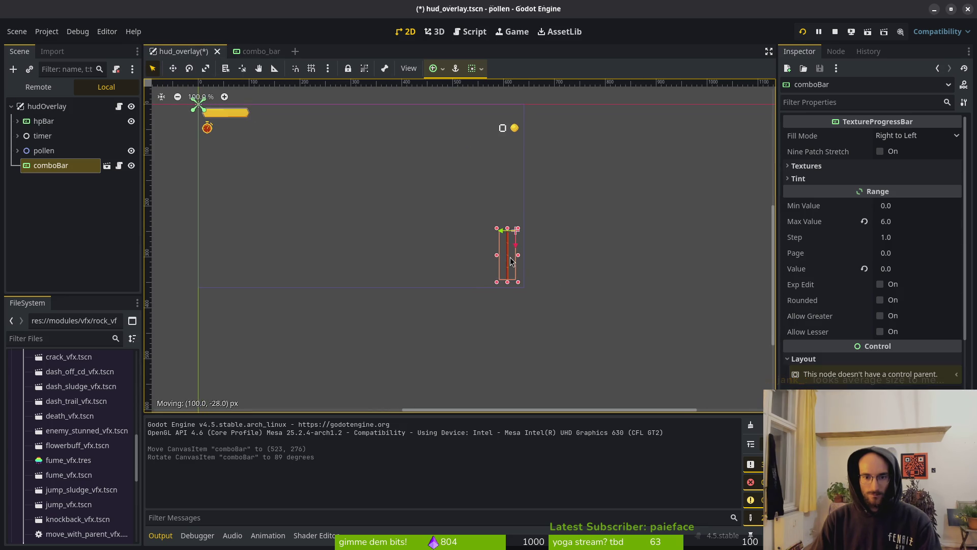
left_click_drag(516, 260, 516, 260)
scroll(514, 259, "up", 3)
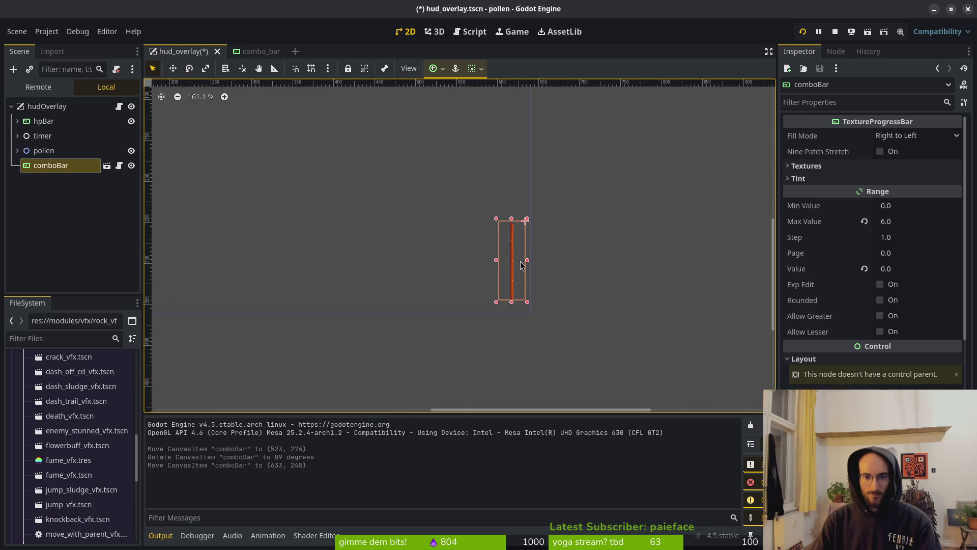
left_click(646, 152)
left_click(802, 32)
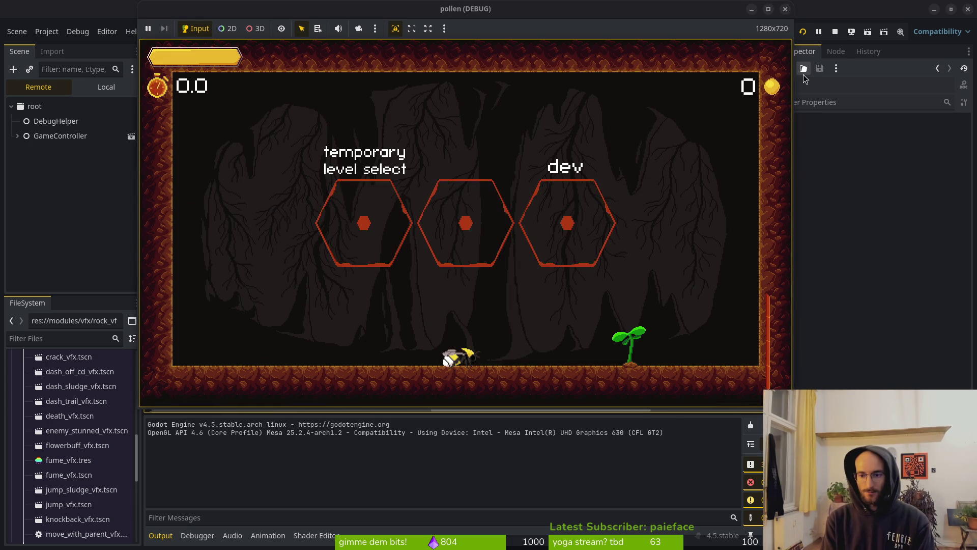
key("Up")
key("Right")
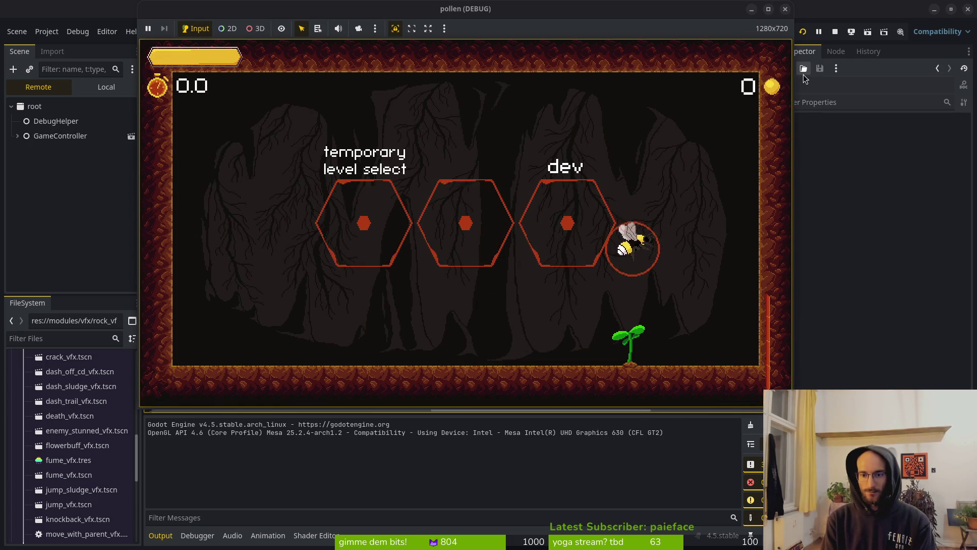
key("Left")
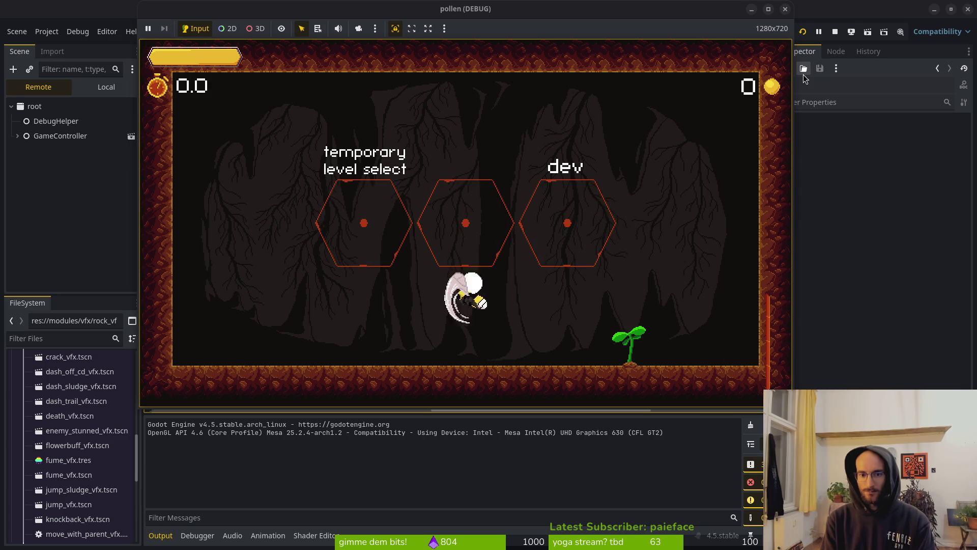
key("Up")
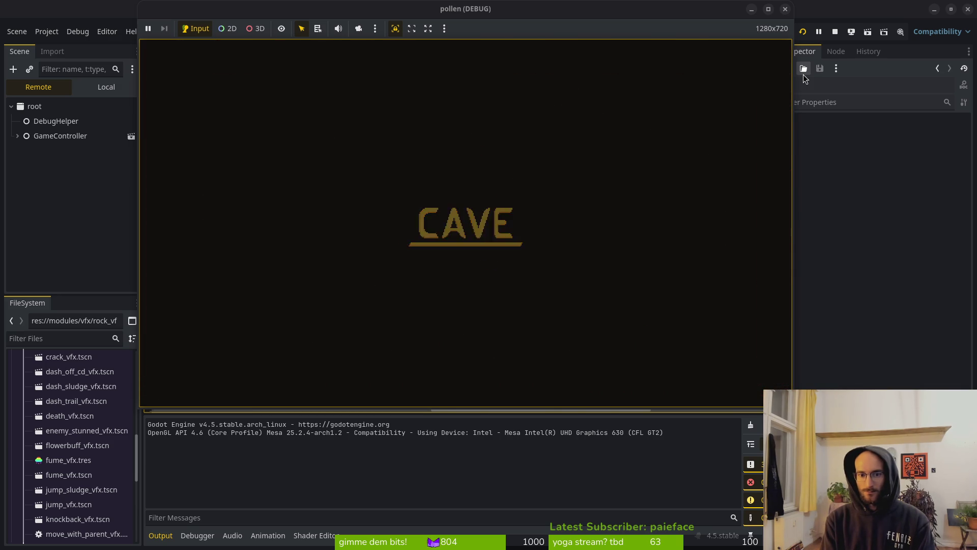
key("Left")
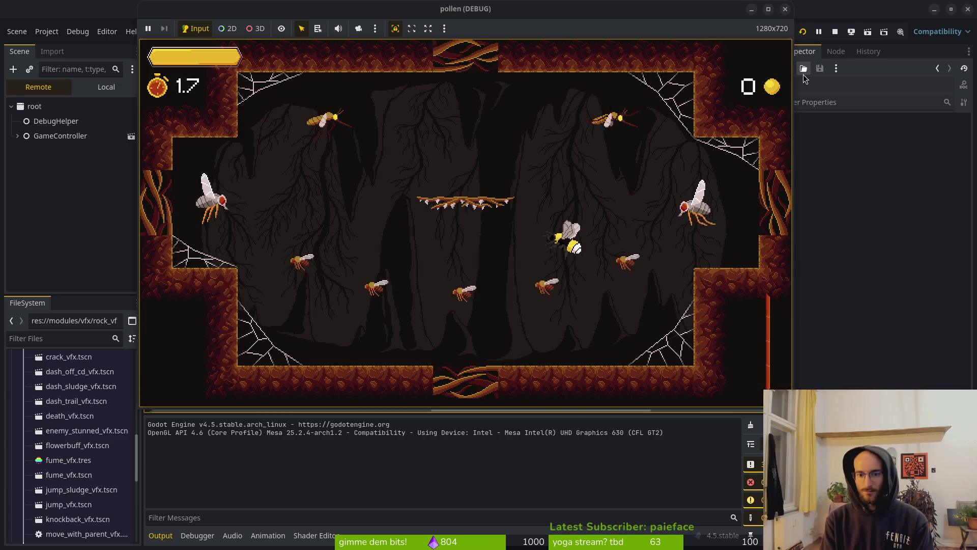
key("Right")
key("Up")
key("Down")
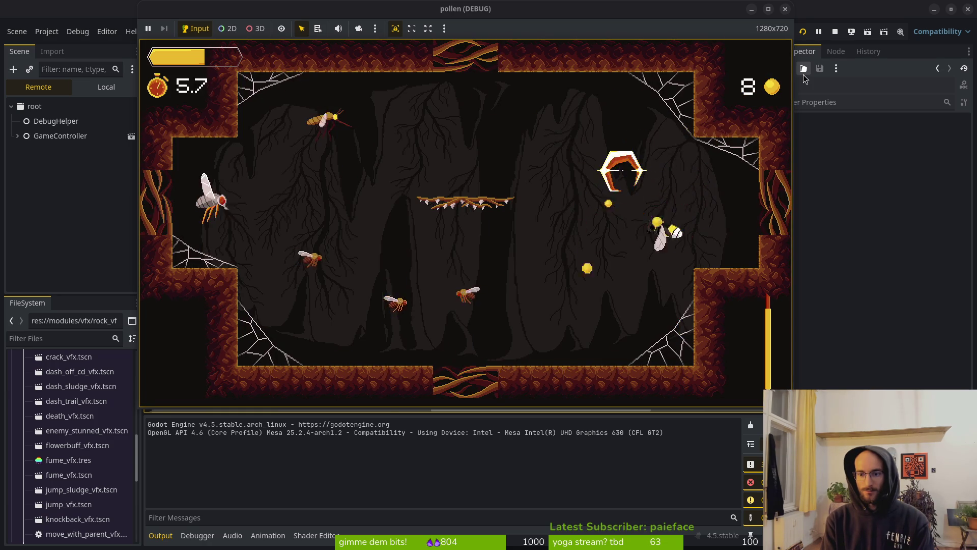
key("Left")
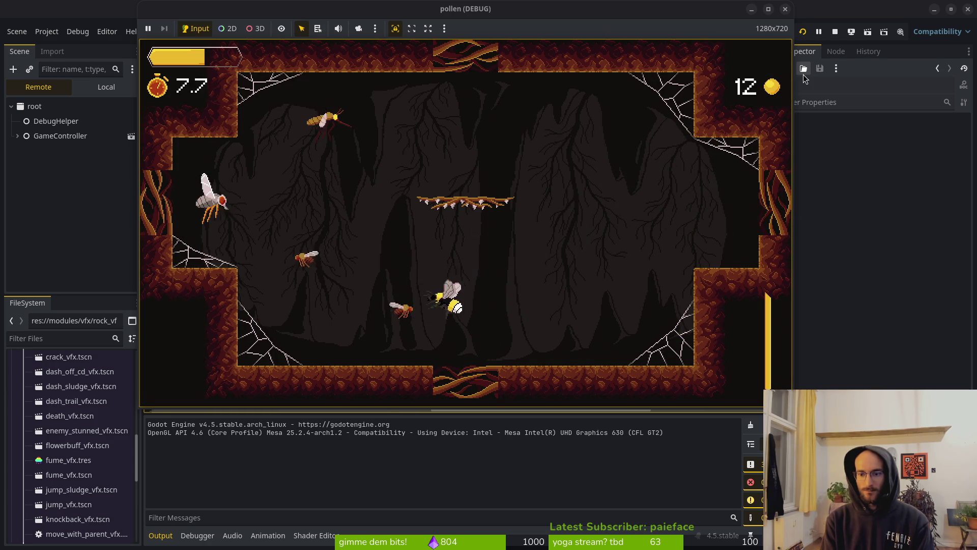
key("Left")
key("Up")
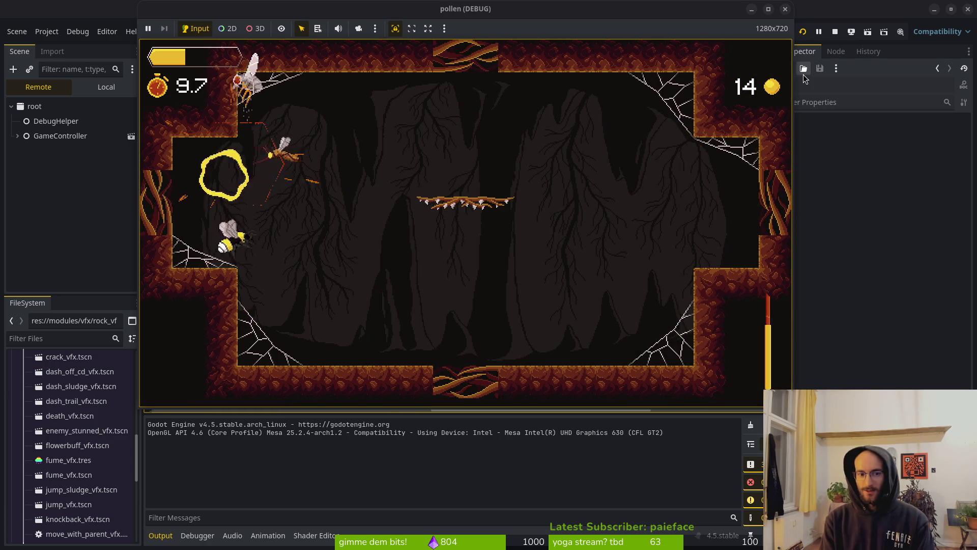
key("Right")
key("Right")
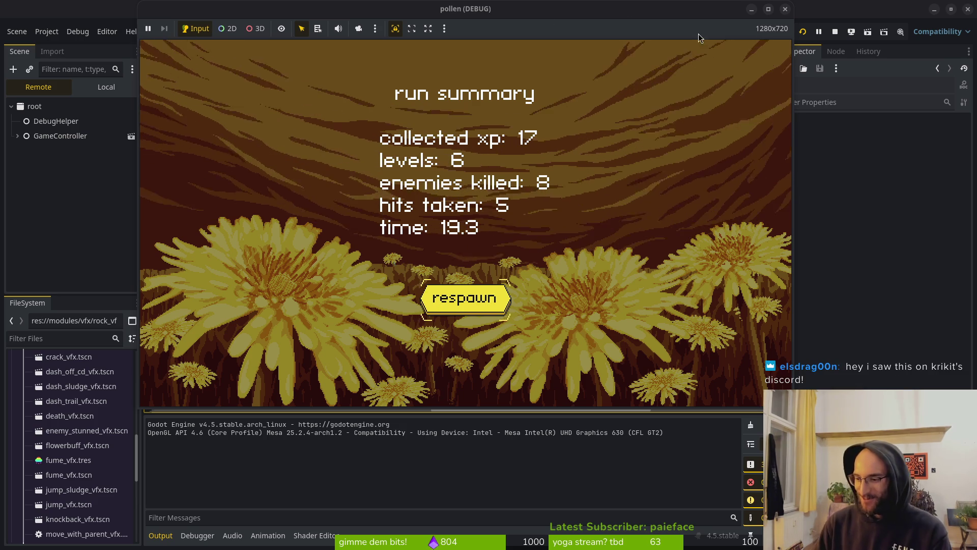
key("Return")
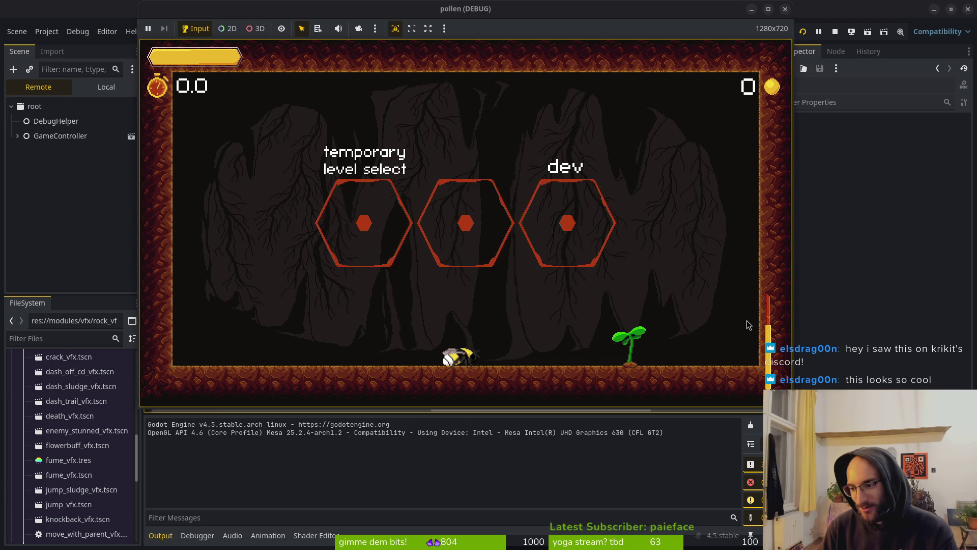
Lift off and fly into the middle hexagon to start the cave level
key("space")
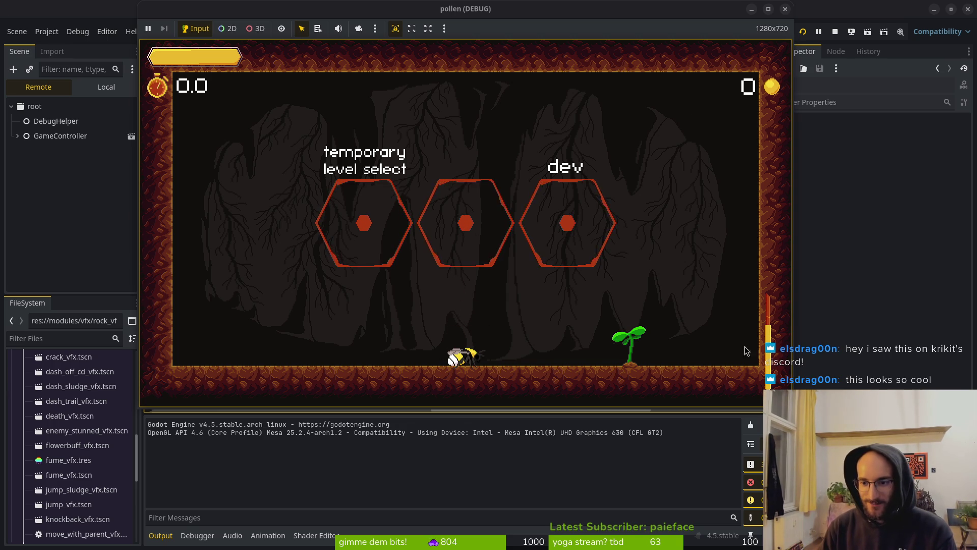
key("Right")
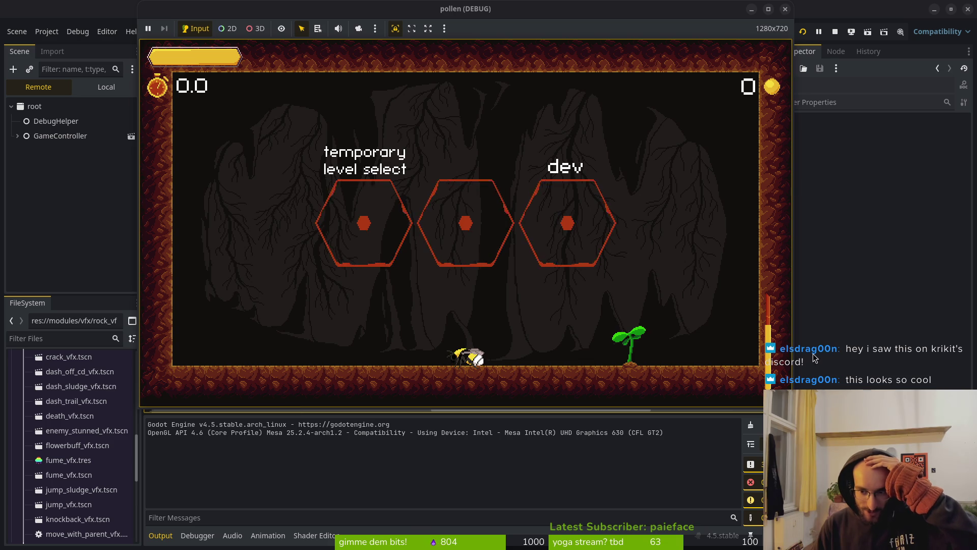
key("Up")
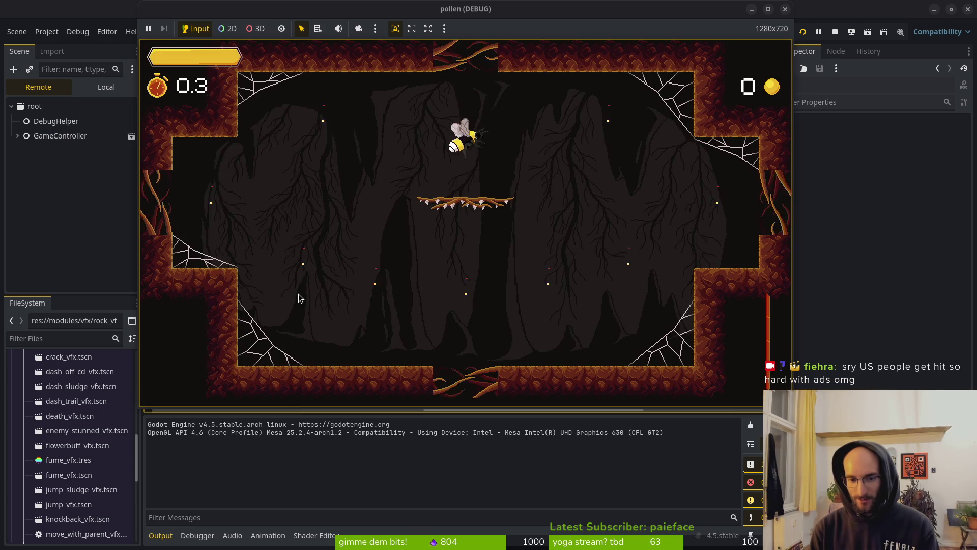
key("Right")
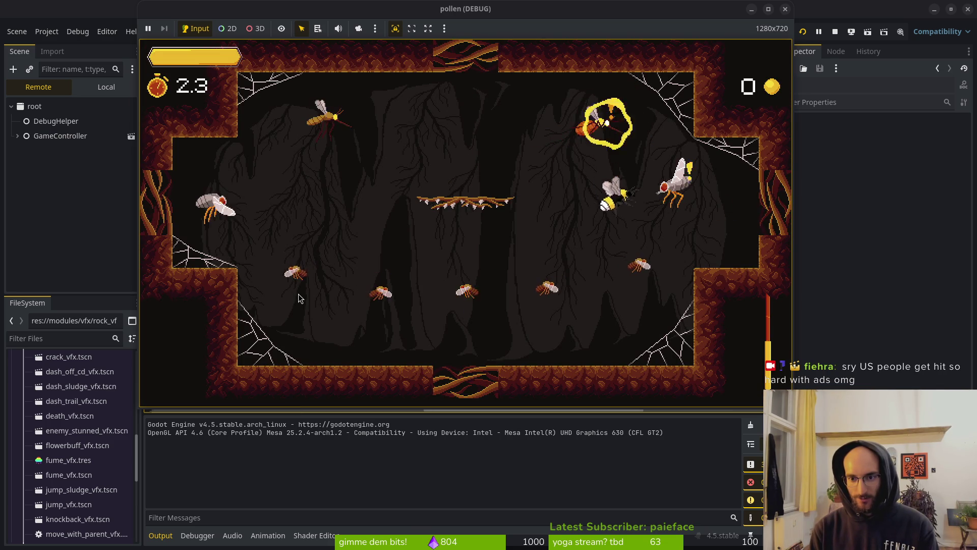
Fly around the cave collecting pollen and dashing at enemies
key("Left")
key("Up")
key("Left")
key("Down")
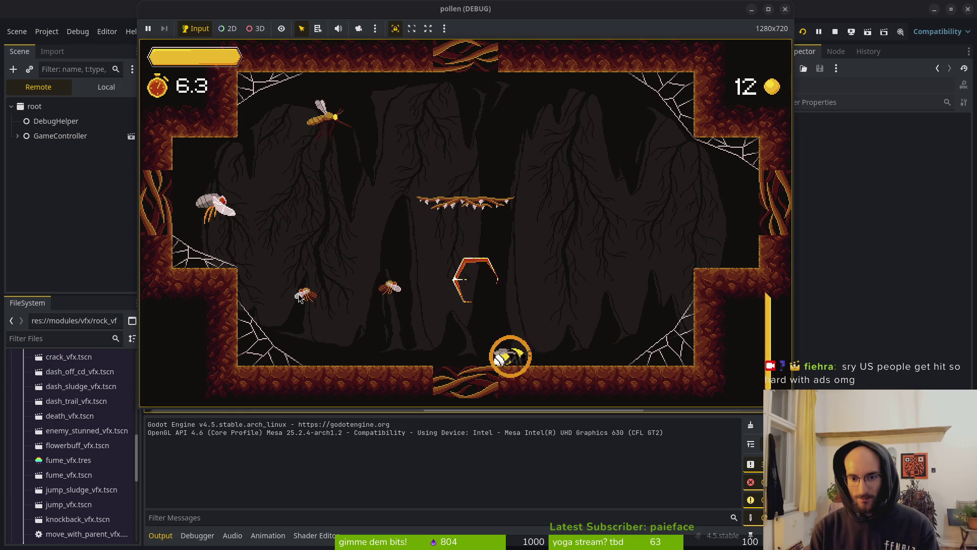
key("Down")
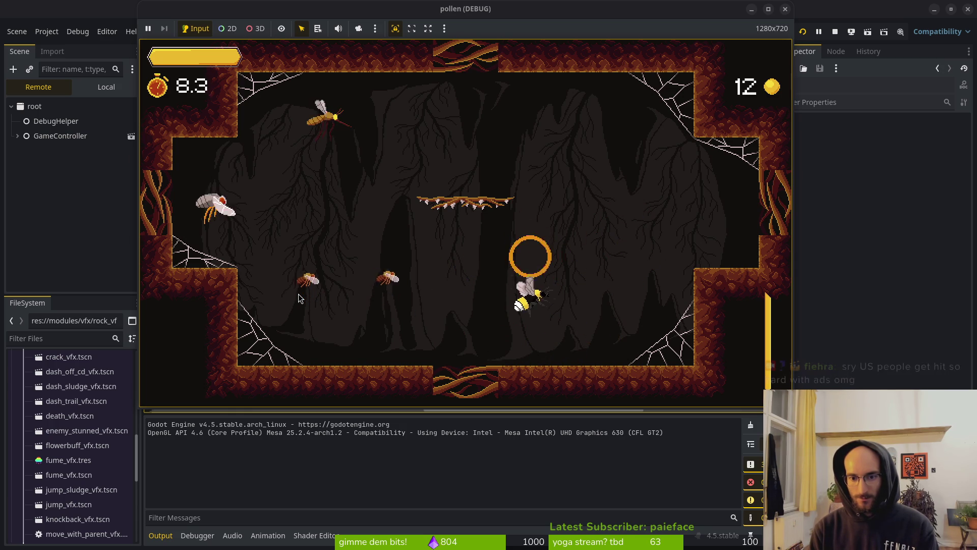
key("Right")
key("Down")
key("Down")
Attack enemies along the floor and platforms until the run ends, then respawn at the hive
key("Left")
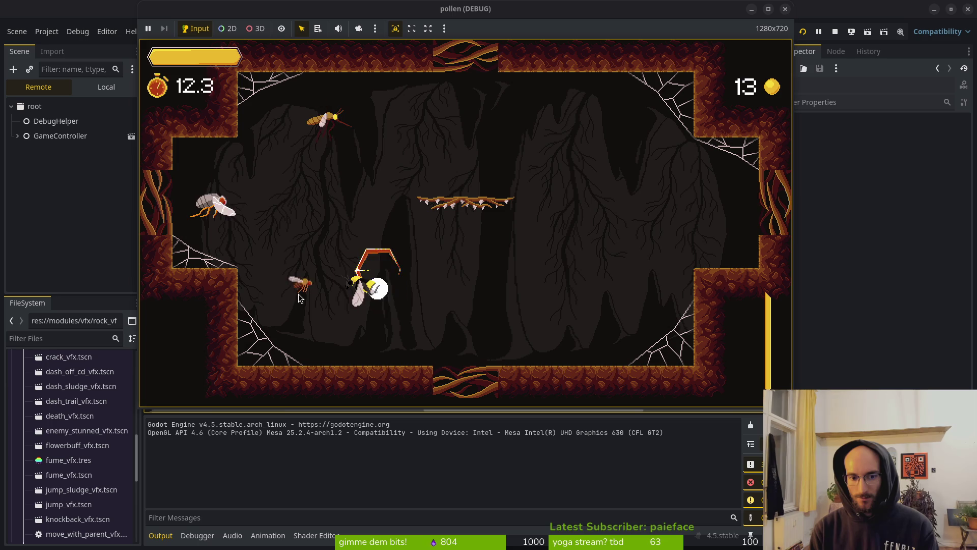
key("Left")
key("Up")
key("Down")
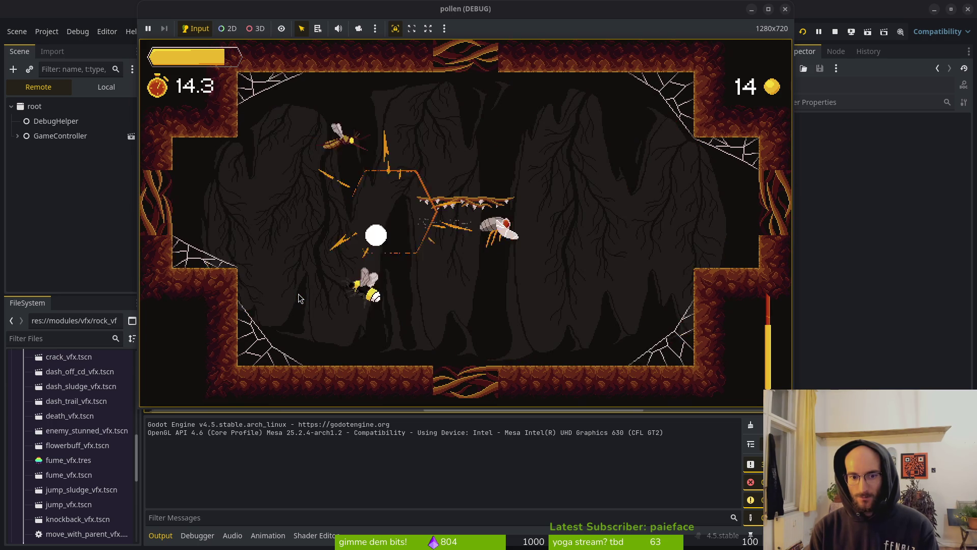
key("Up")
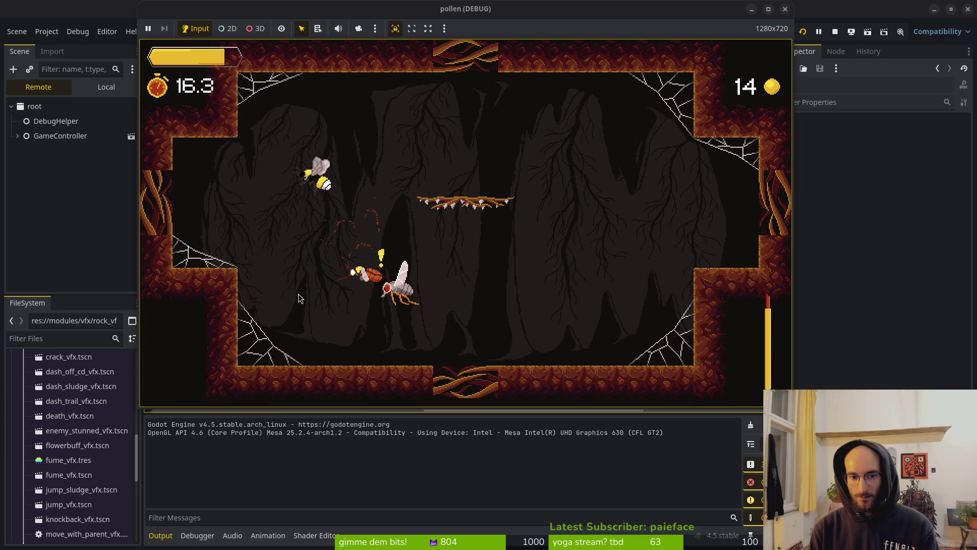
key("Down")
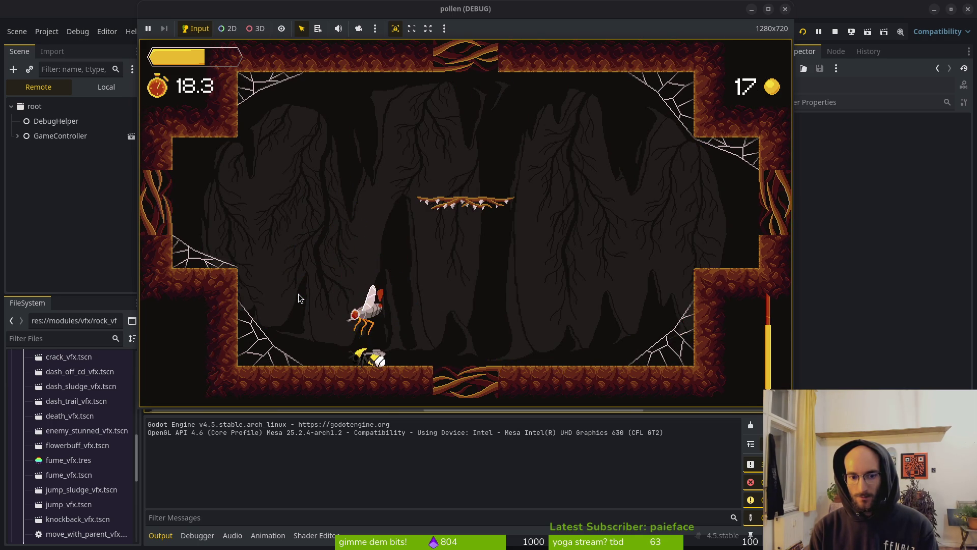
key("Up")
key("Up")
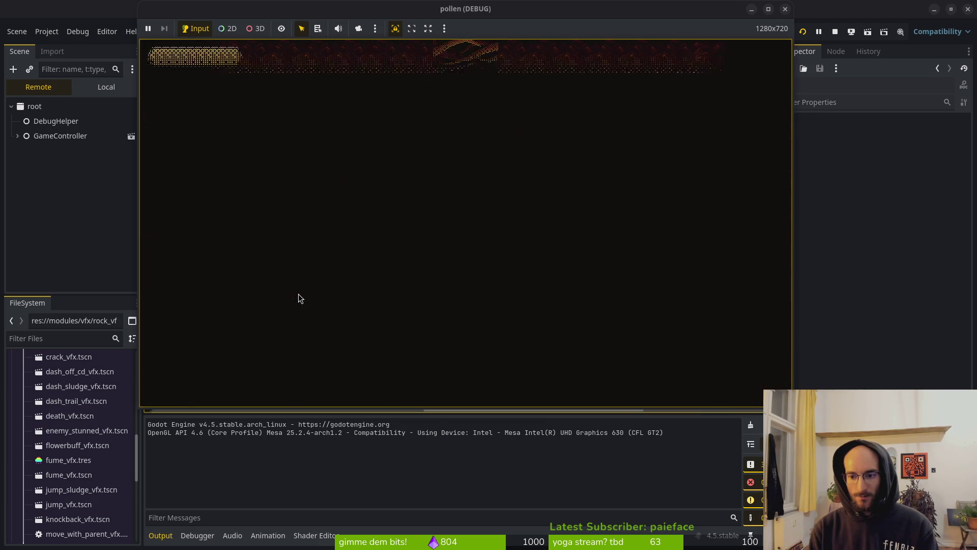
key("Return")
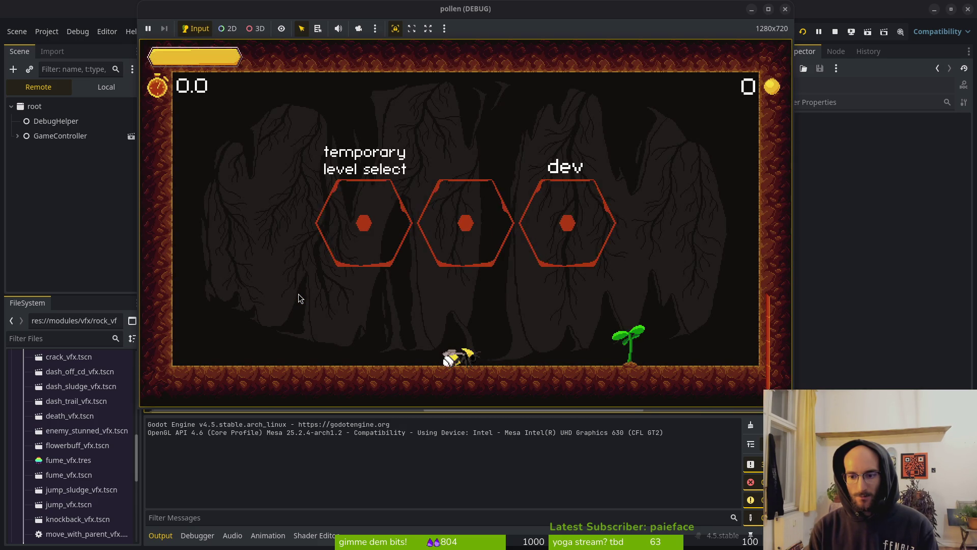
Enter the middle level and fight enemies on both sides for pollen
key("space")
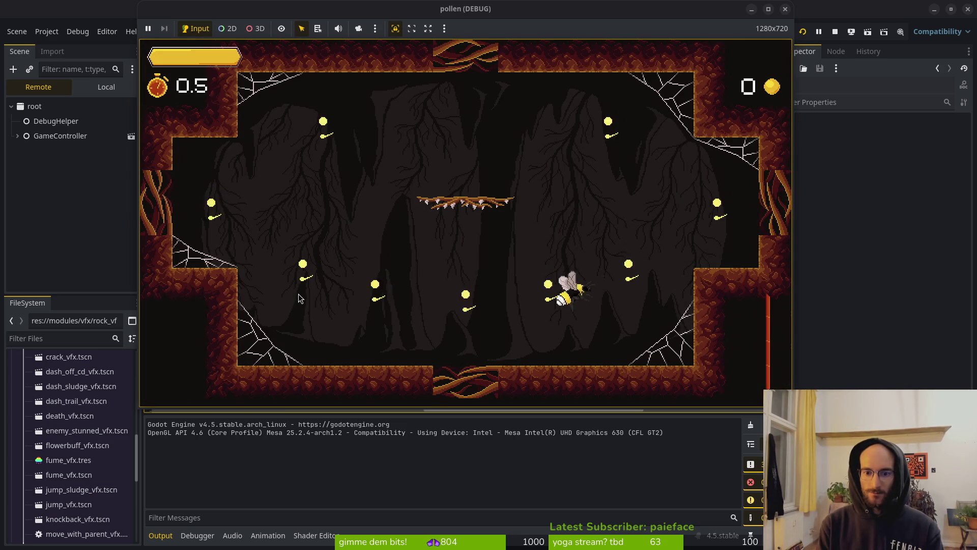
key("Left")
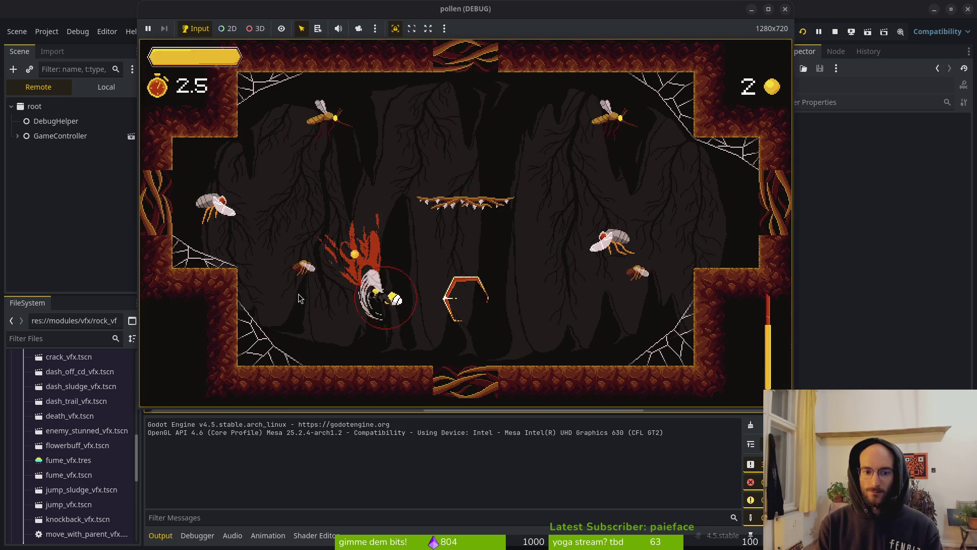
key("Right")
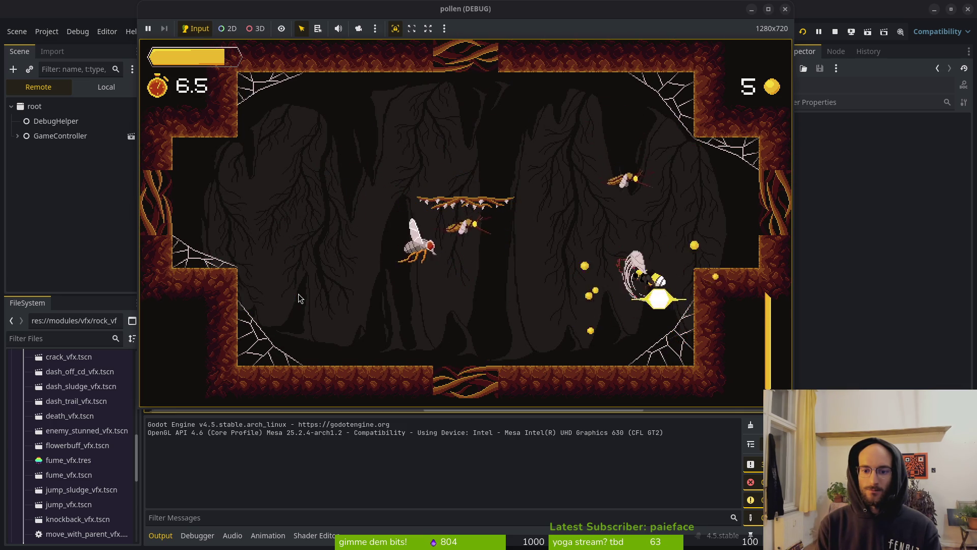
key("Up")
key("Left")
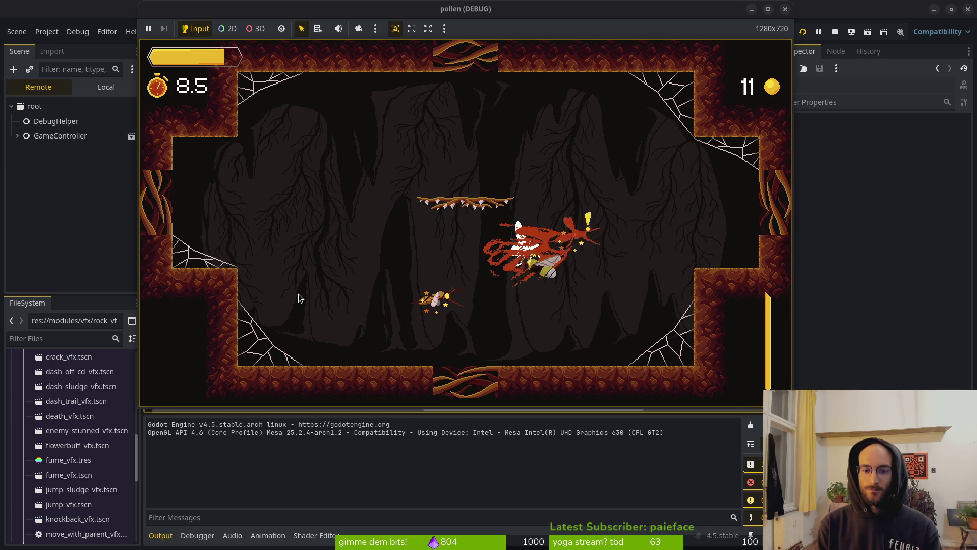
key("Up")
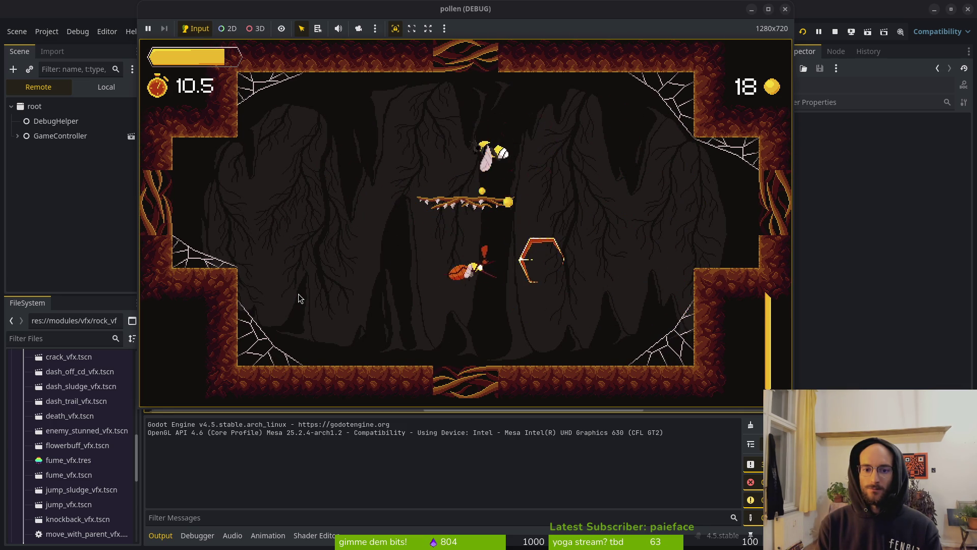
key("Left")
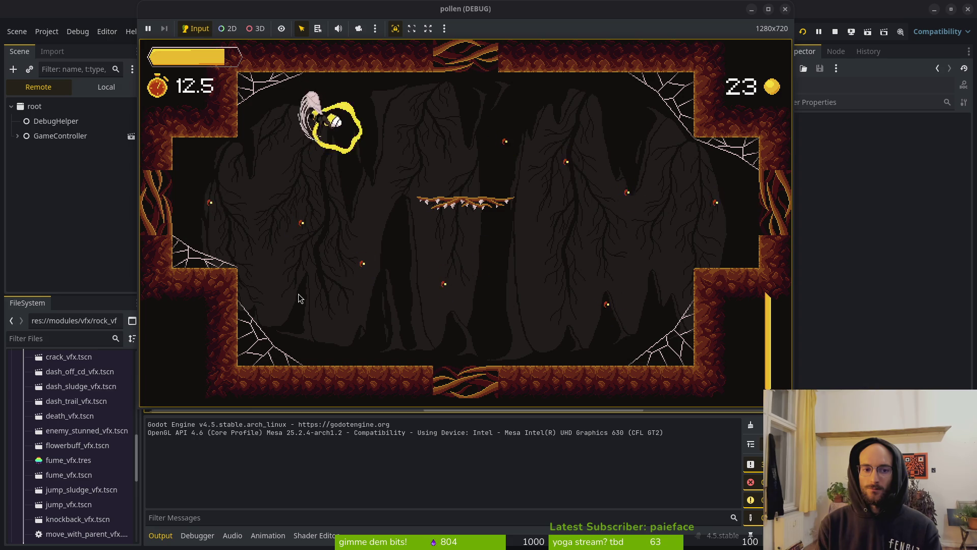
Dive through the lower cave and burst-attack the enemy groups
key("Down")
key("Right")
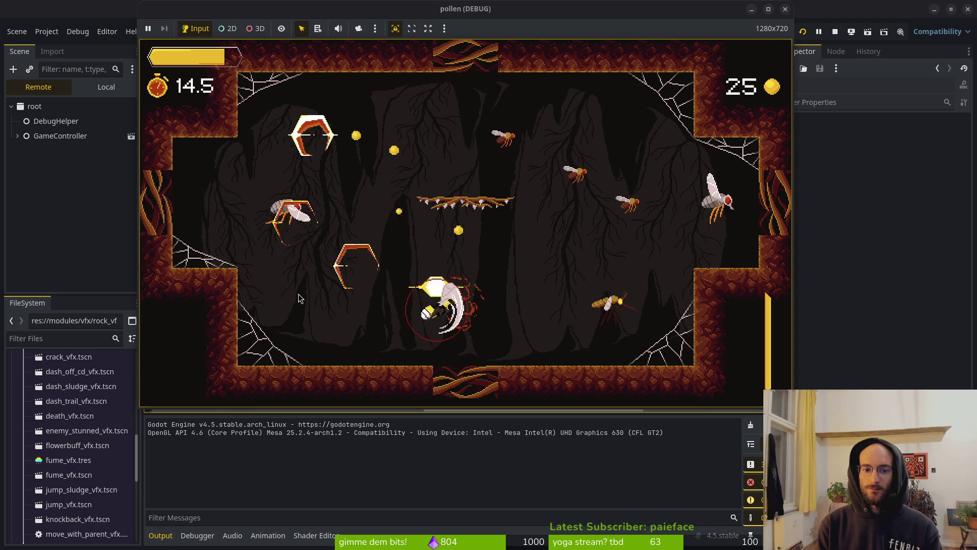
key("Up")
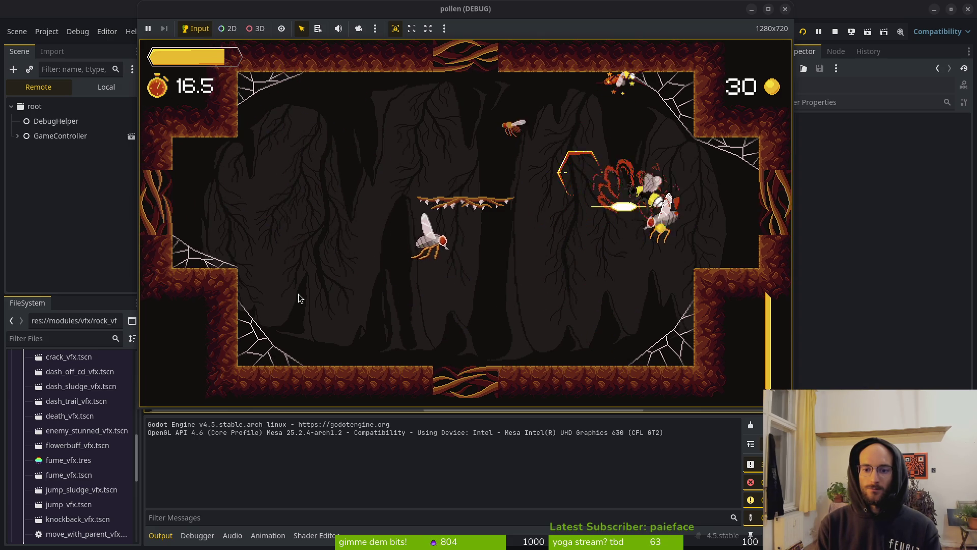
key("Left")
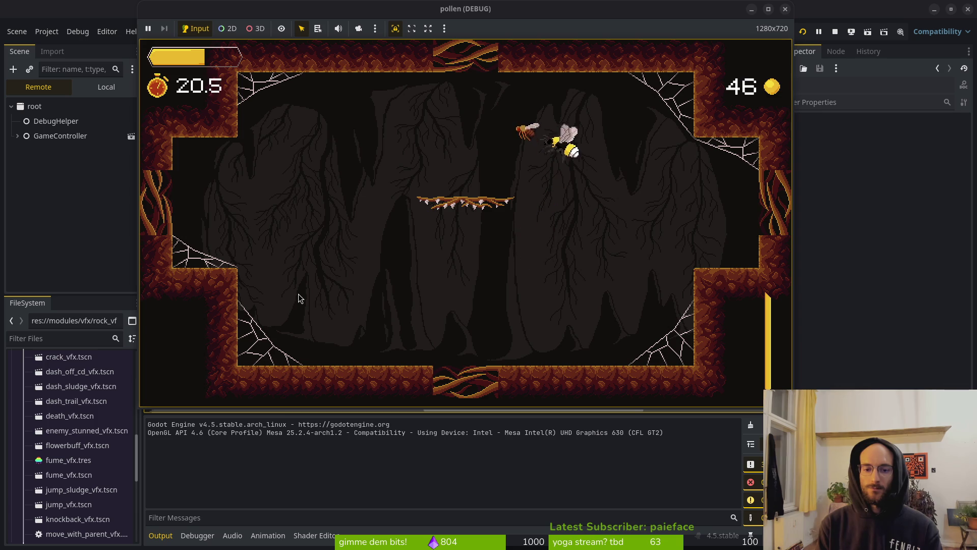
key("Left")
key("Left")
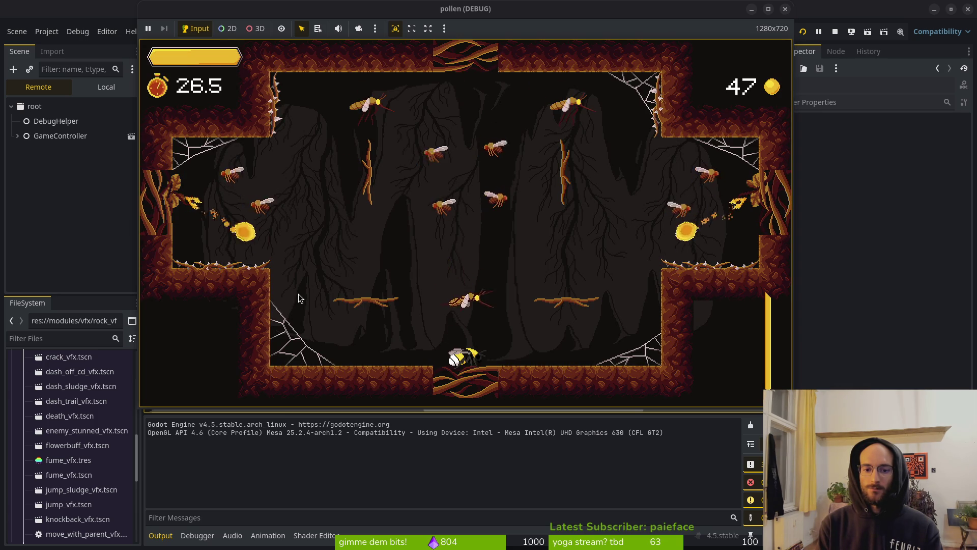
key("space")
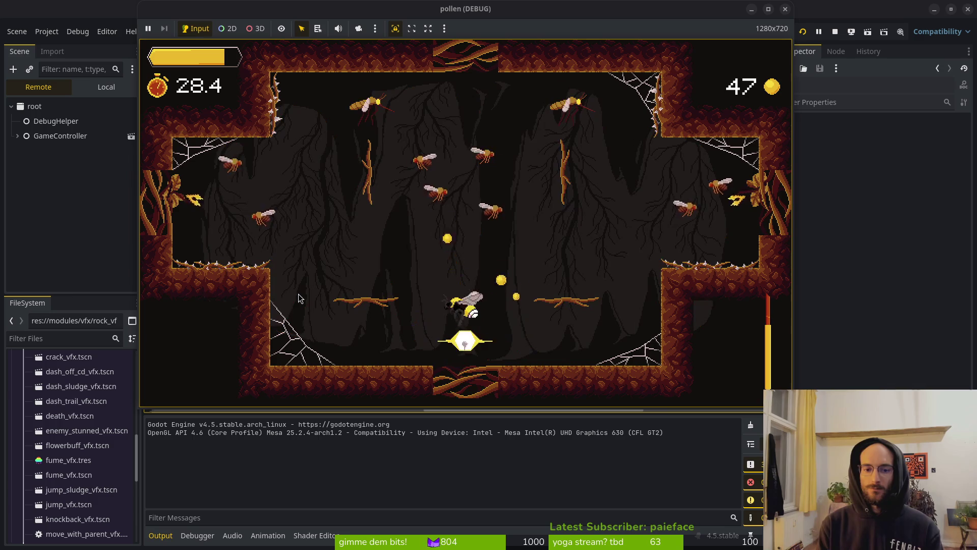
key("space")
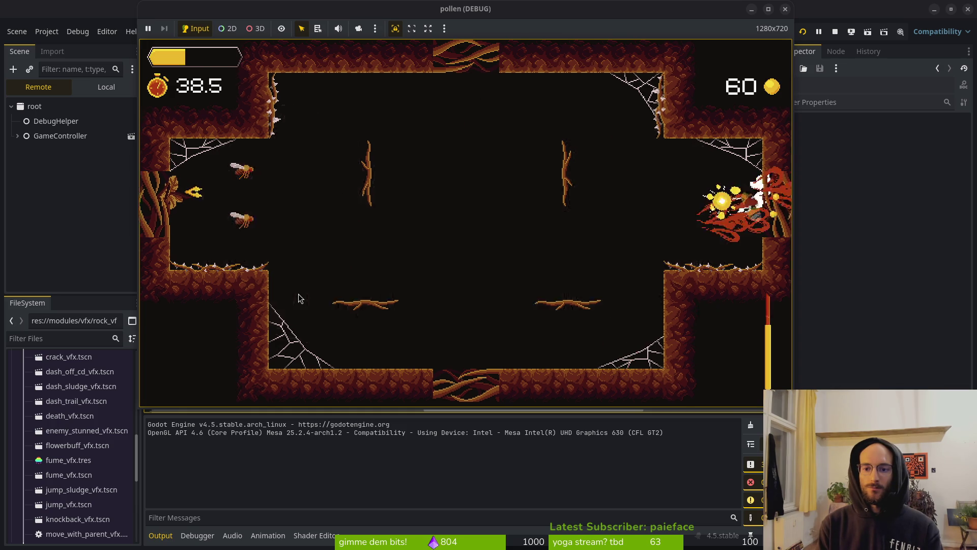
Fight on until the bee dies, respawn, stop the game, and switch to the terminal
key("Left")
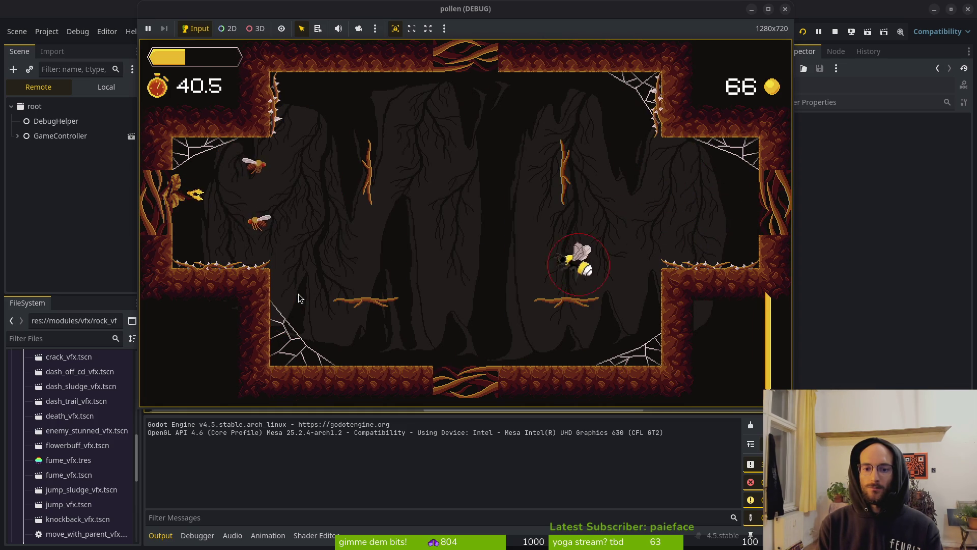
key("Left")
key("Left")
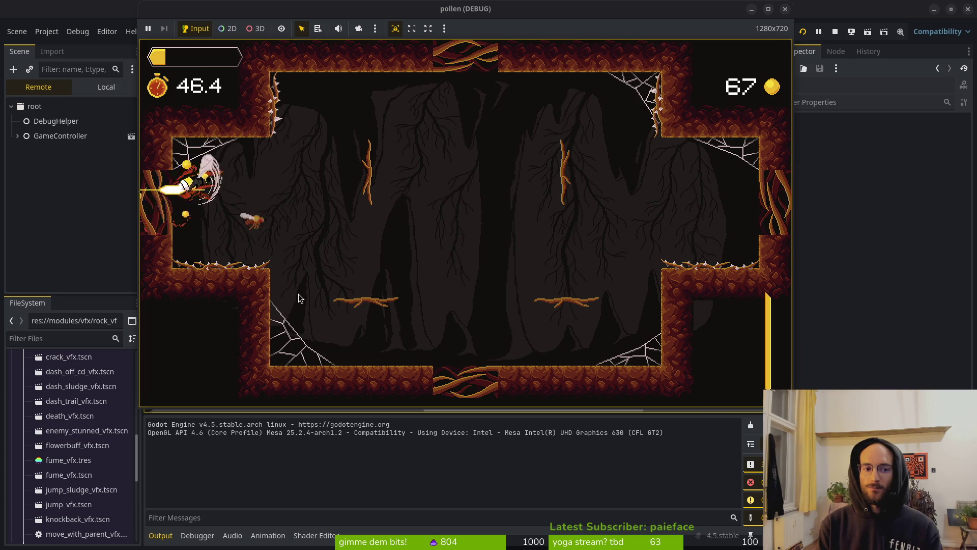
key("Right")
key("Down")
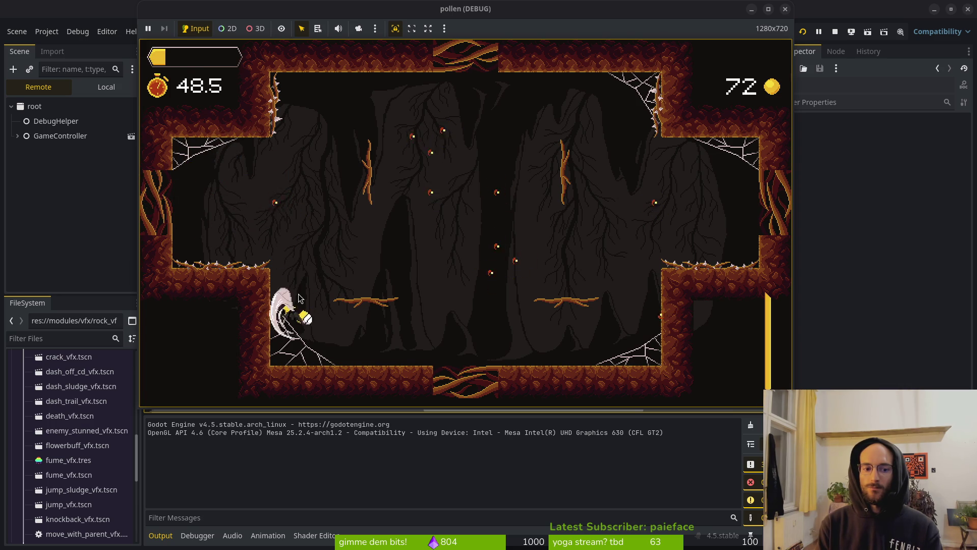
key("Up")
key("Down")
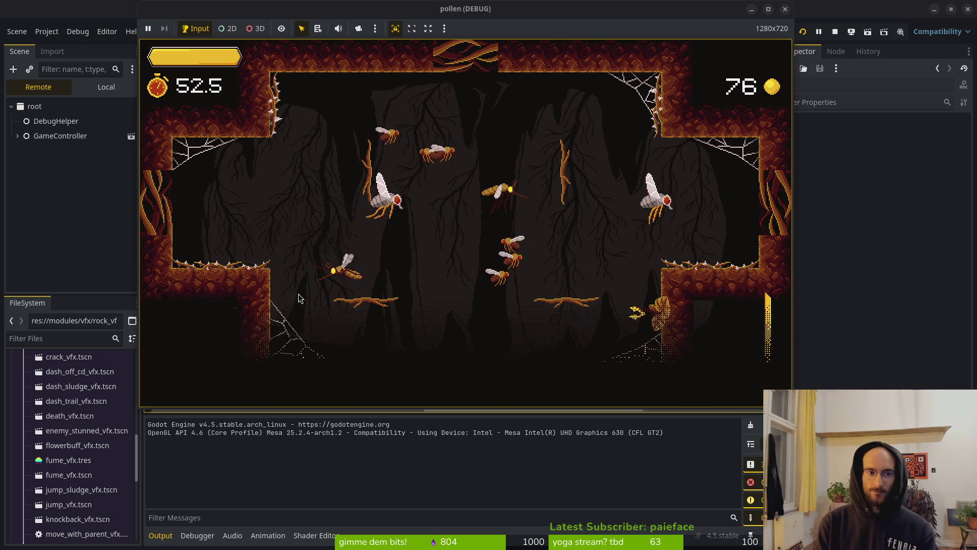
key("Return")
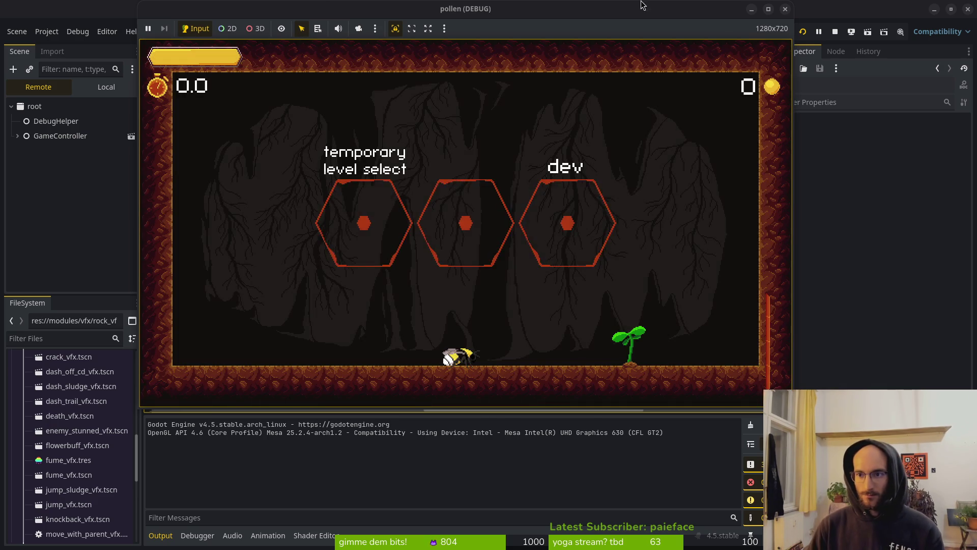
left_click(835, 32)
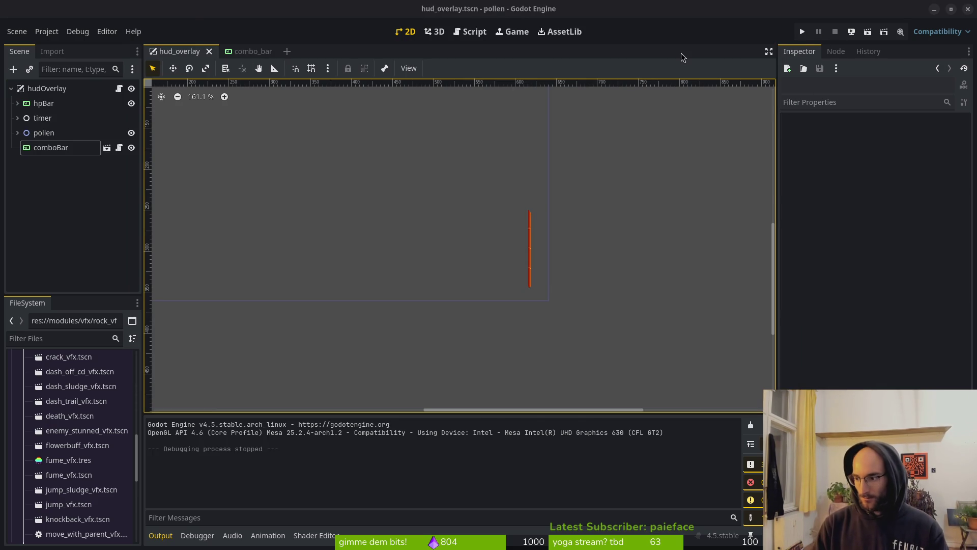
key("super+1")
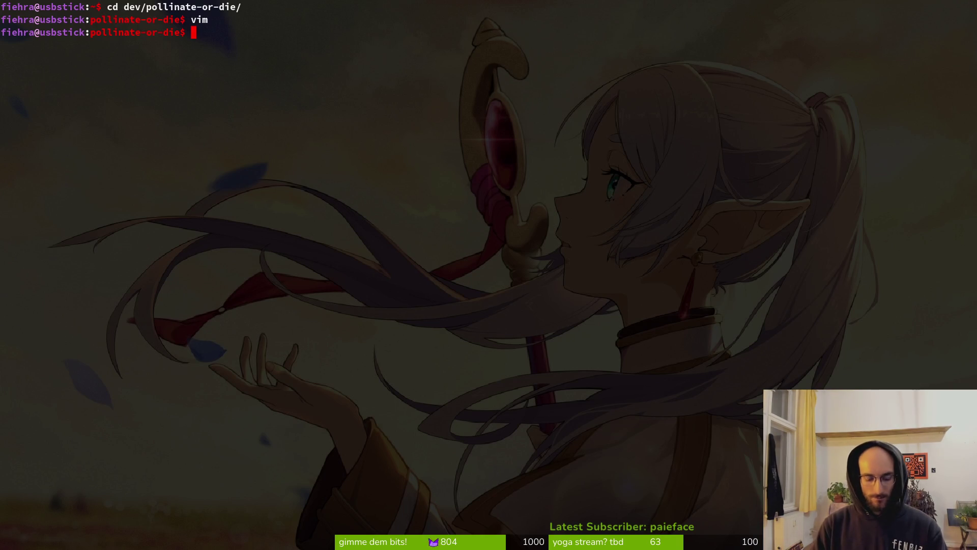
Launch Vim in the project and open modules/player/dying.gd with the file finder
key("ctrl+c")
key("ctrl+c")
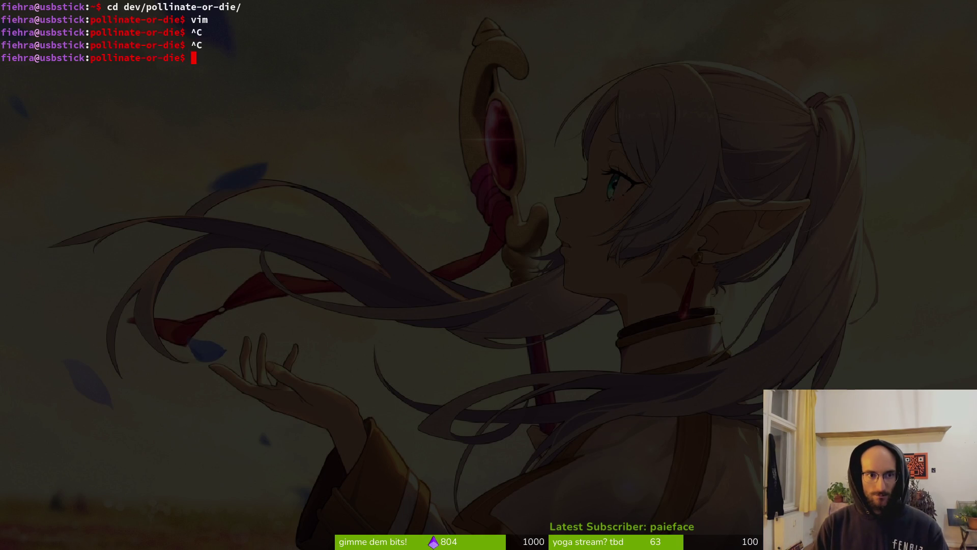
type("vim")
key("Return")
key("space")
key("f")
key("f")
type("gamo")
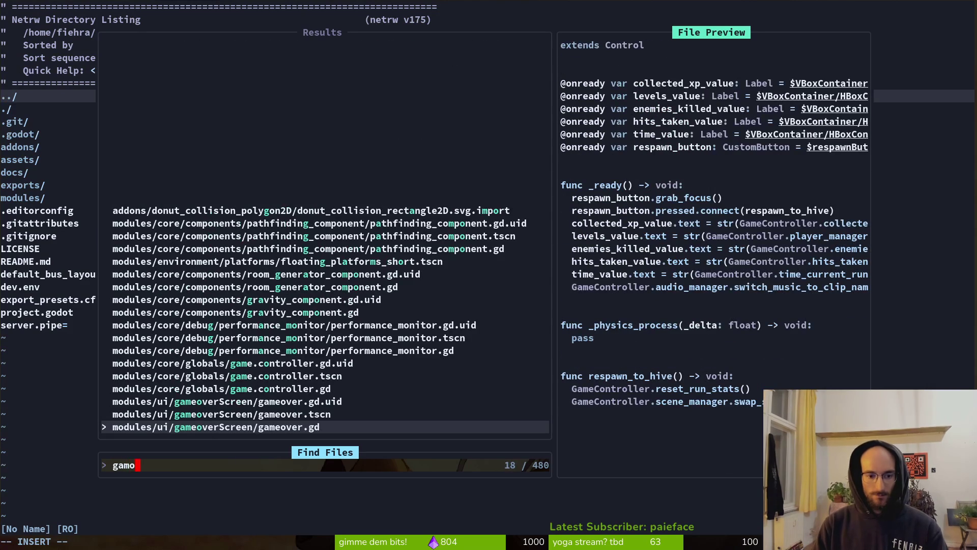
key("BackSpace")
key("BackSpace")
key("BackSpace")
type("dying")
key("Return")
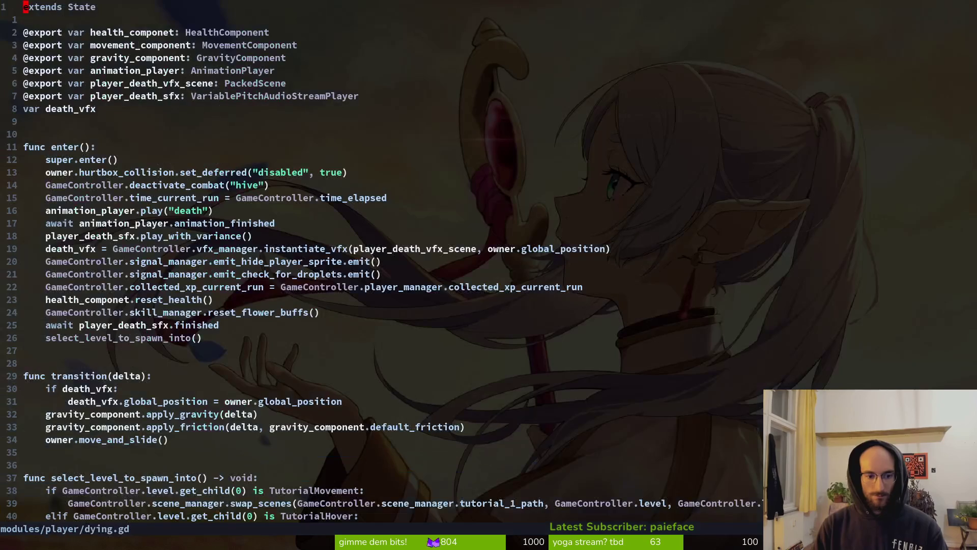
Open game.controller.gd with the file finder
key("space")
key("f")
key("f")
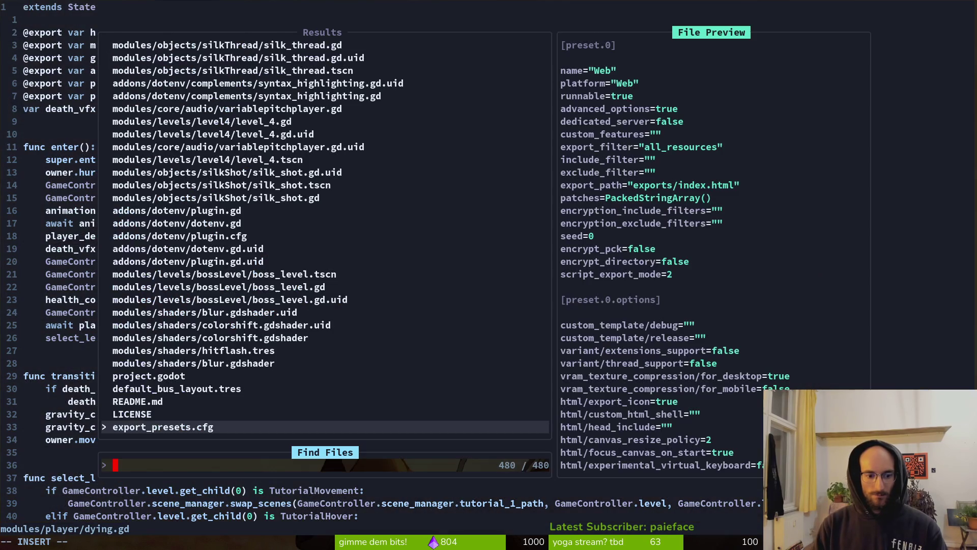
type("reset")
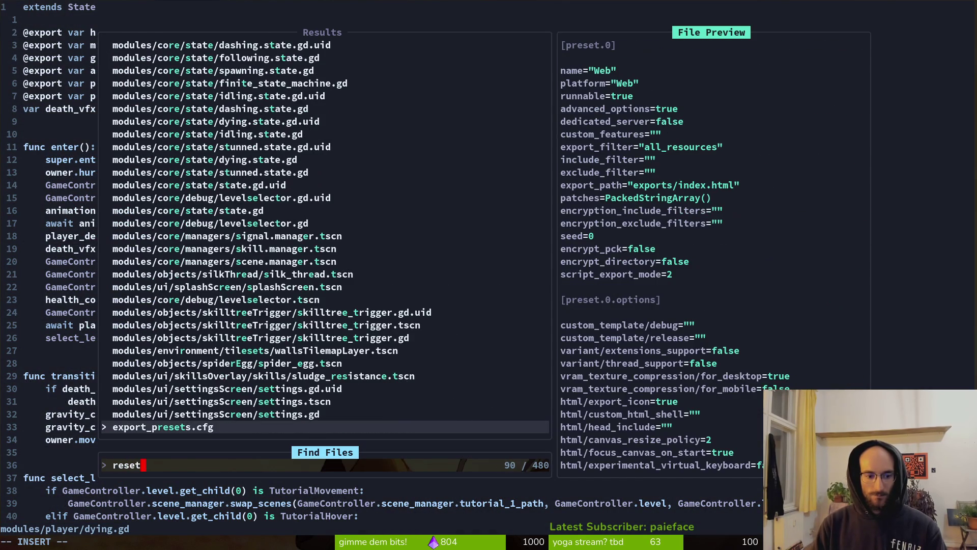
key("BackSpace")
key("BackSpace")
key("BackSpace")
type("gam")
key("BackSpace")
key("BackSpace")
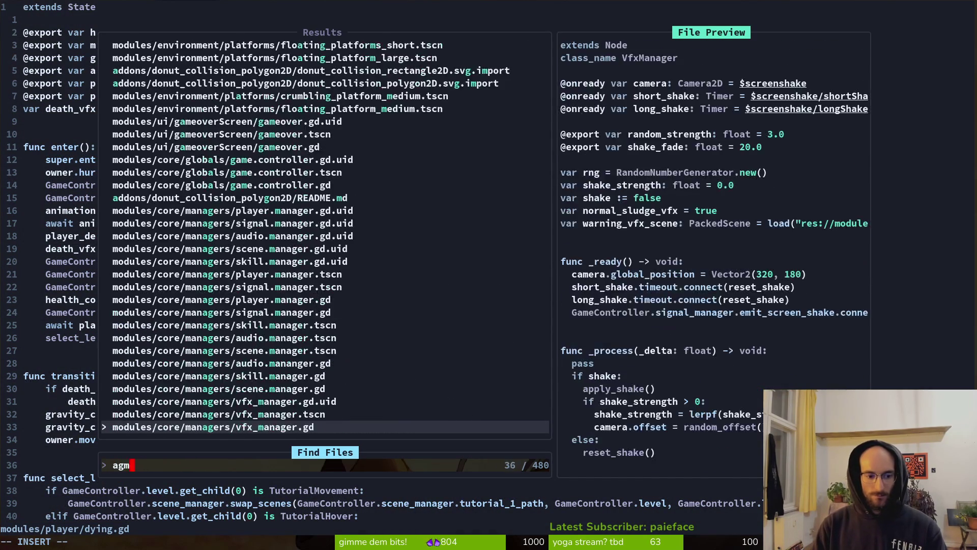
type("ame")
key("Return")
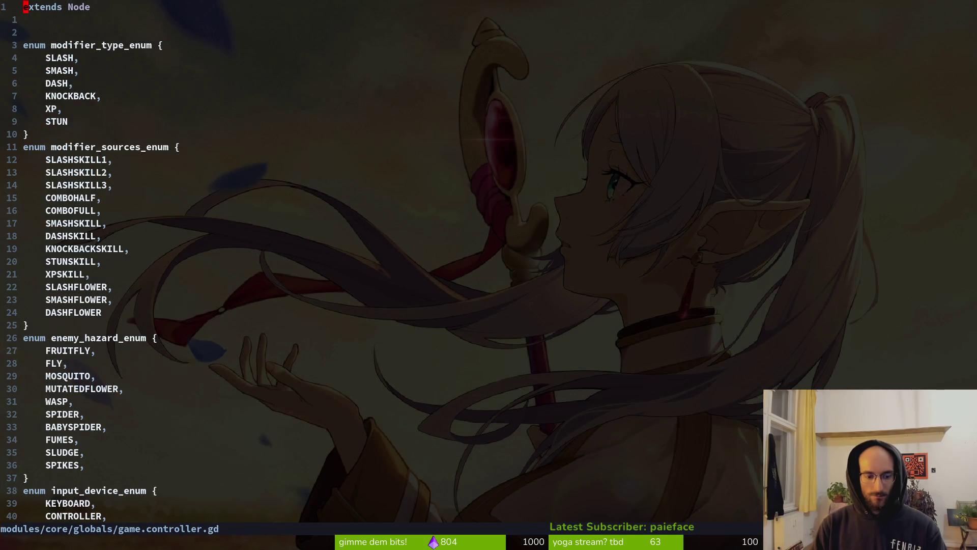
Delete the timer_stopped = true line at the end of game.controller.gd, then restore it and save
key("shift+g")
key("k")
key("shift+v")
key("y")
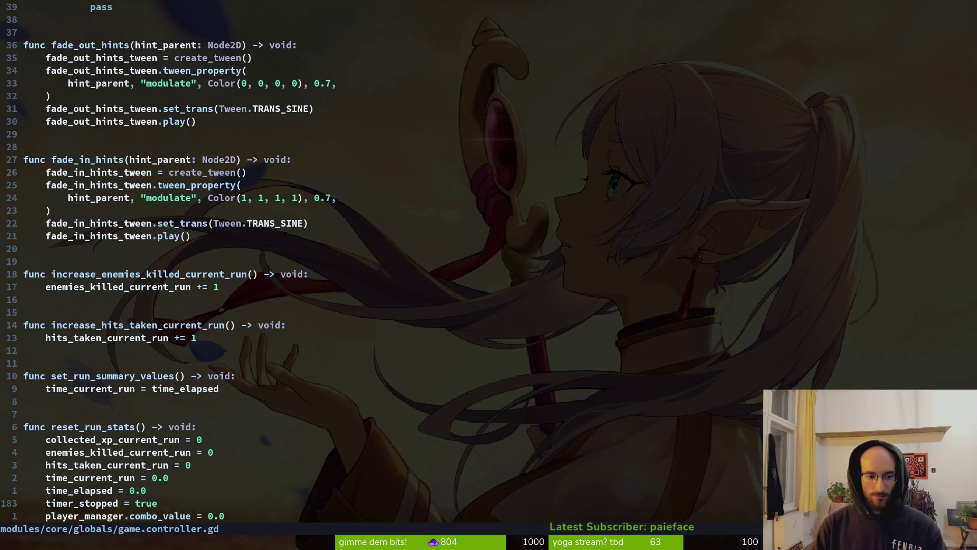
key("shift+v")
key("d")
key("ctrl+s")
key("space")
key("f")
key("f")
key("Escape")
key("u")
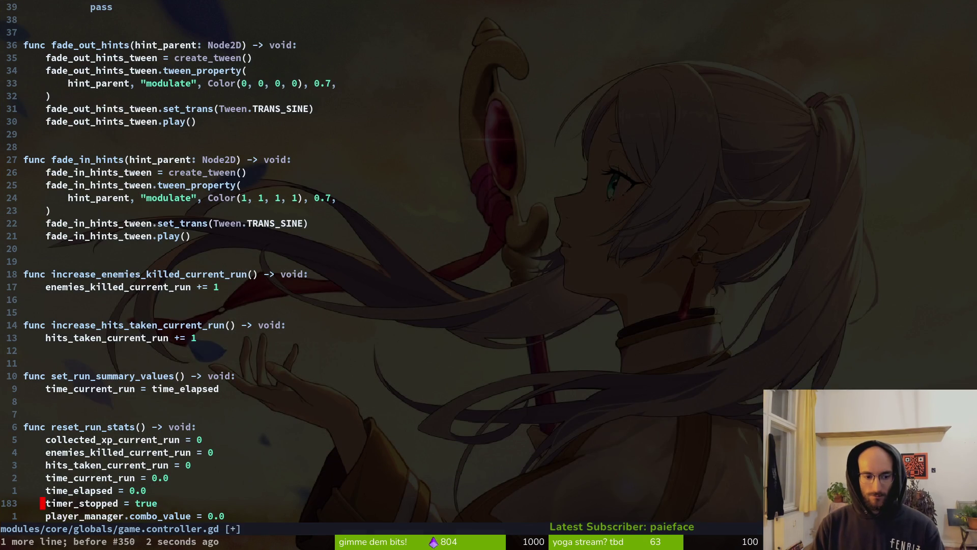
key("ctrl+s")
Open dying.gd and inspect the time_current_run line in its enter function
key("space")
key("f")
key("f")
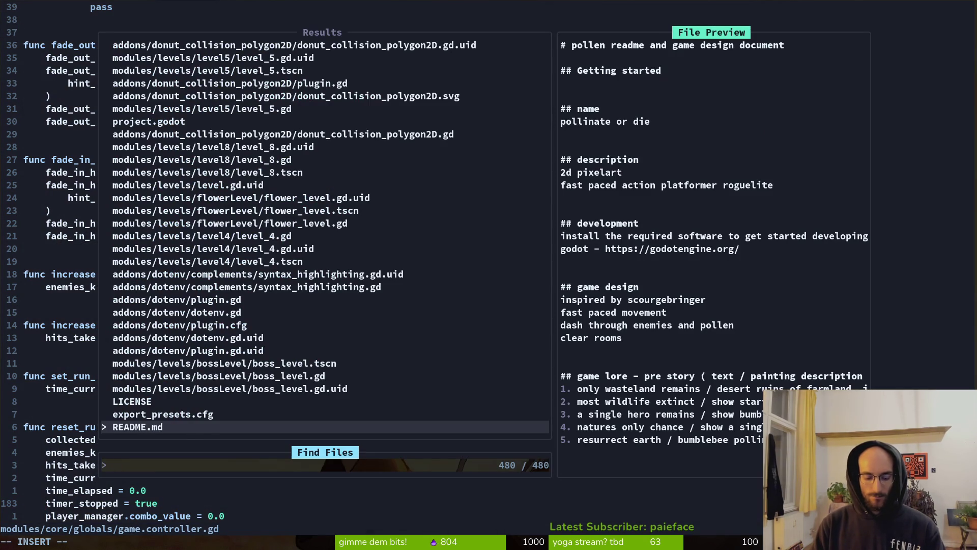
type("plydyg")
key("Return")
key("j")
key("j")
key("j")
key("j")
key("j")
key("j")
key("k")
key("k")
key("k")
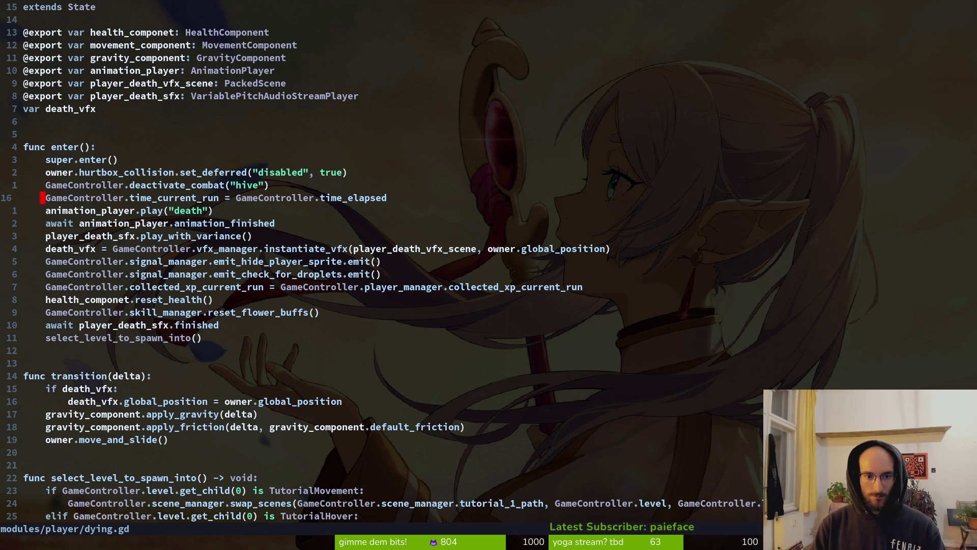
Return to game.controller.gd and select the set_run_summary_values function name
key("ctrl+o")
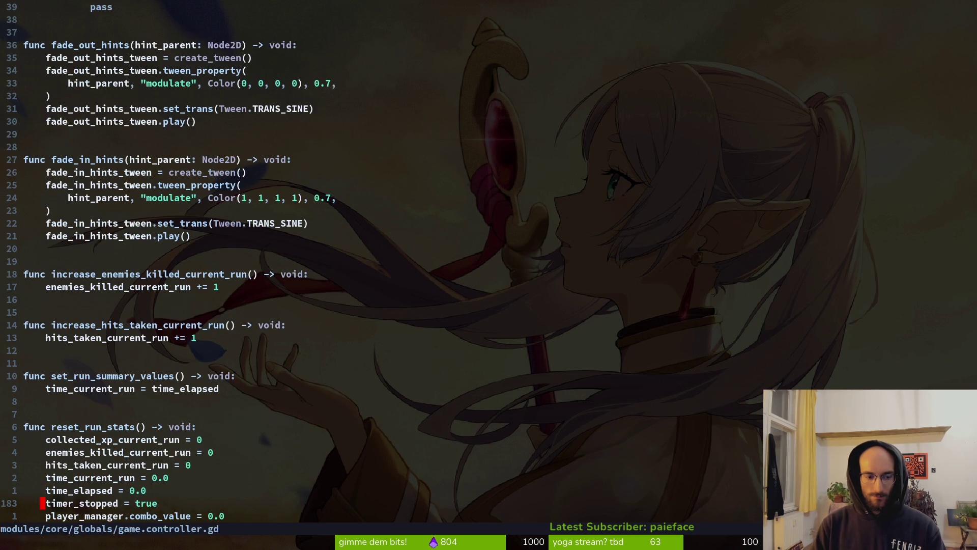
key("k")
key("{")
key("{")
key("j")
key("b")
key("v")
Live-grep the project for set_run_summary_values and jump to its single match
key("i")
key("w")
key("y")
key("space")
type("fgset_run_summary_values")
key("Return")
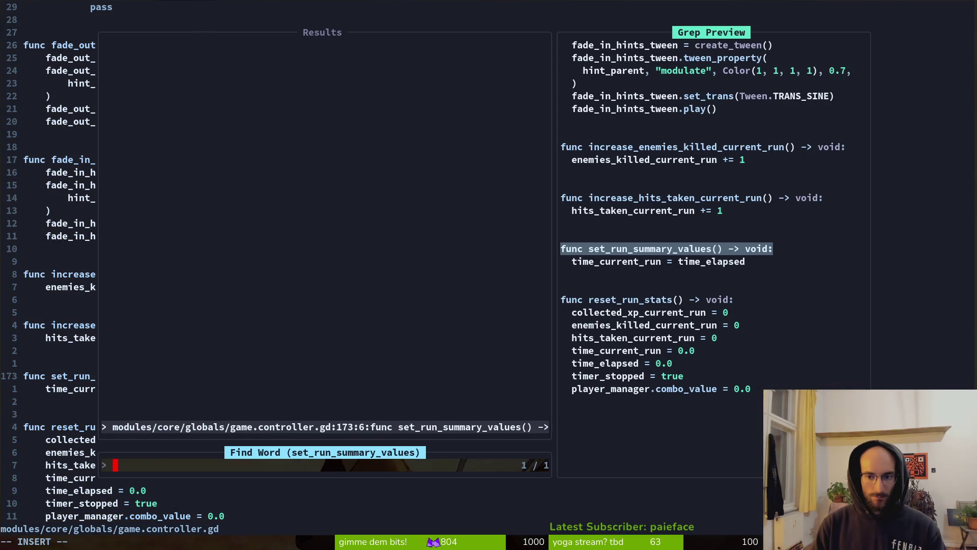
key("Return")
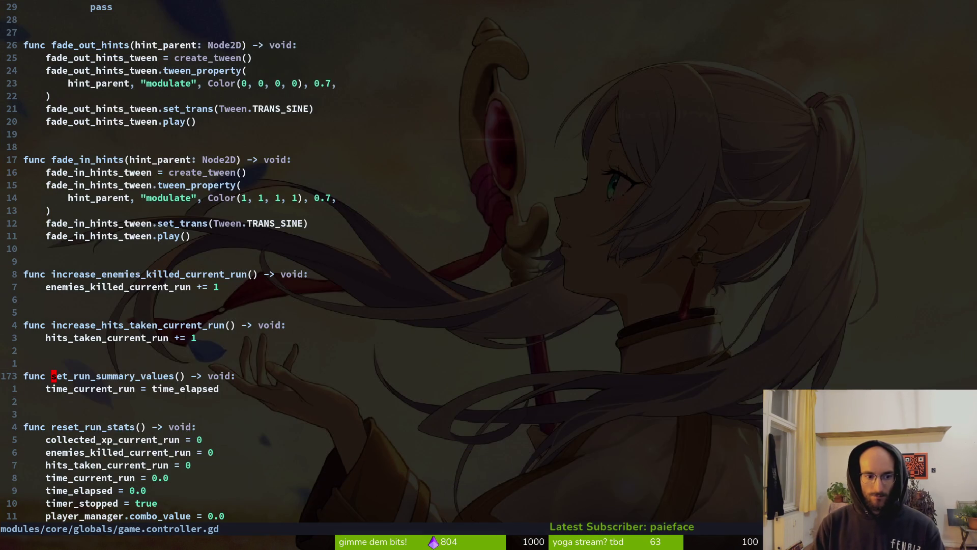
Add timer_stopped = true inside set_run_summary_values and save game.controller.gd
key("o")
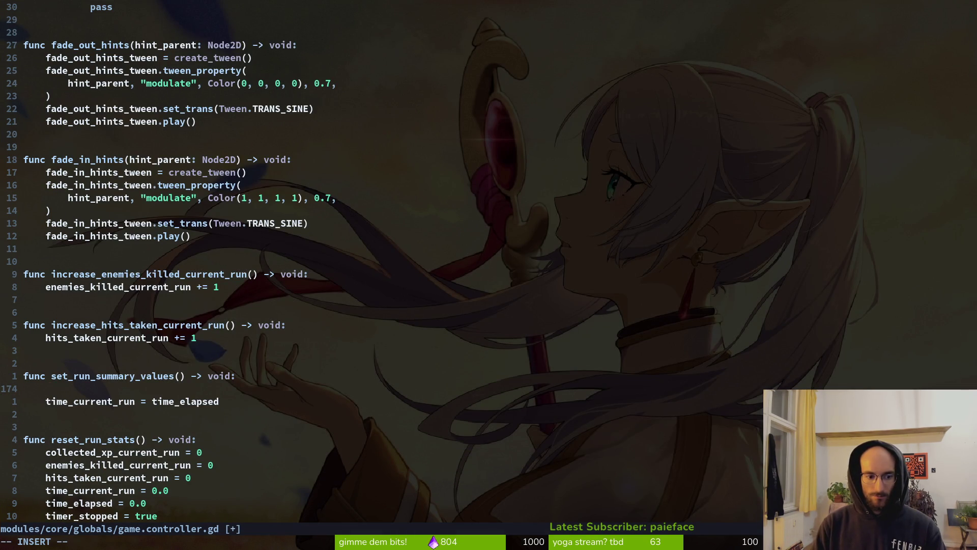
type("time_current_run")
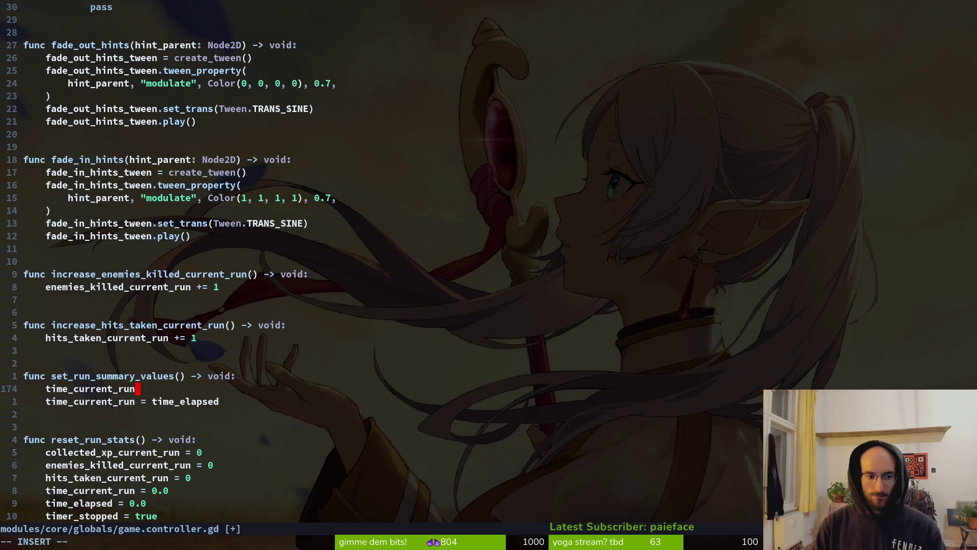
key("BackSpace")
key("BackSpace")
key("BackSpace")
type("r_st")
key("Return")
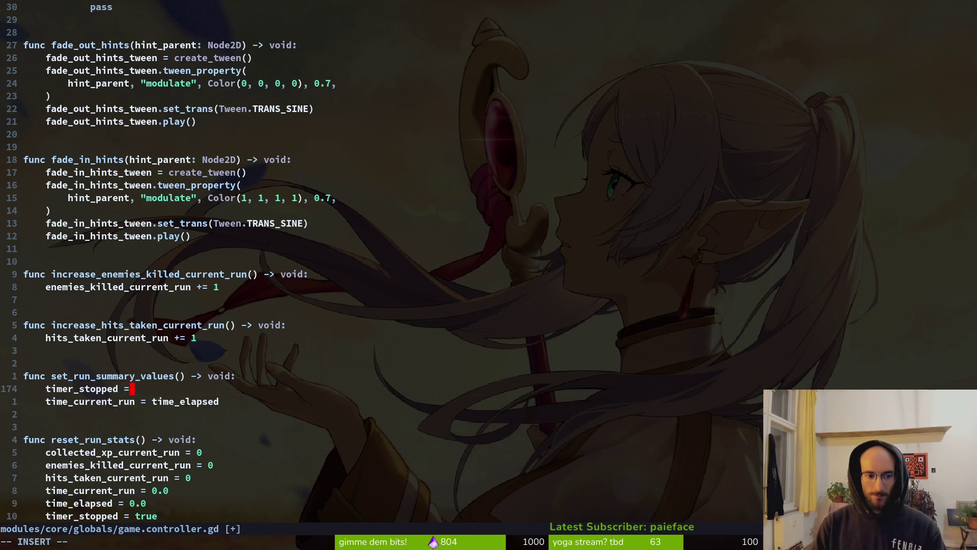
type("e")
key("Escape")
type(":w")
key("Return")
key("k")
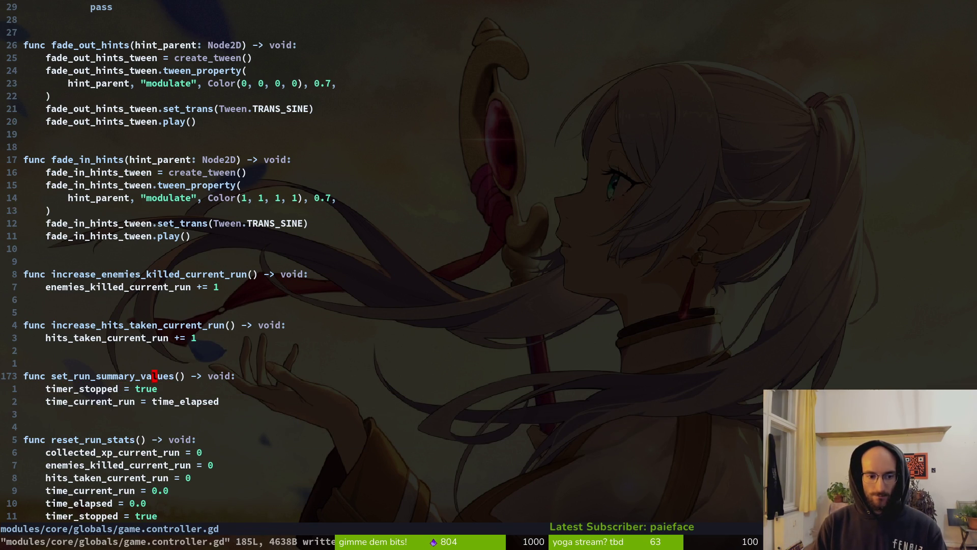
key("b")
In dying.gd, replace the time_current_run line with a GameController.set_run_summary_values() call and save
key("ctrl+o")
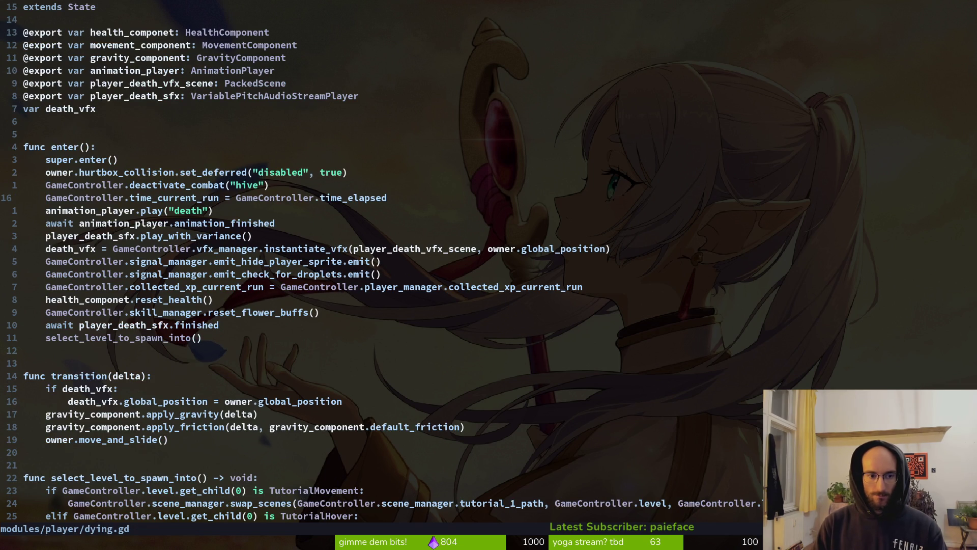
key("shift+o")
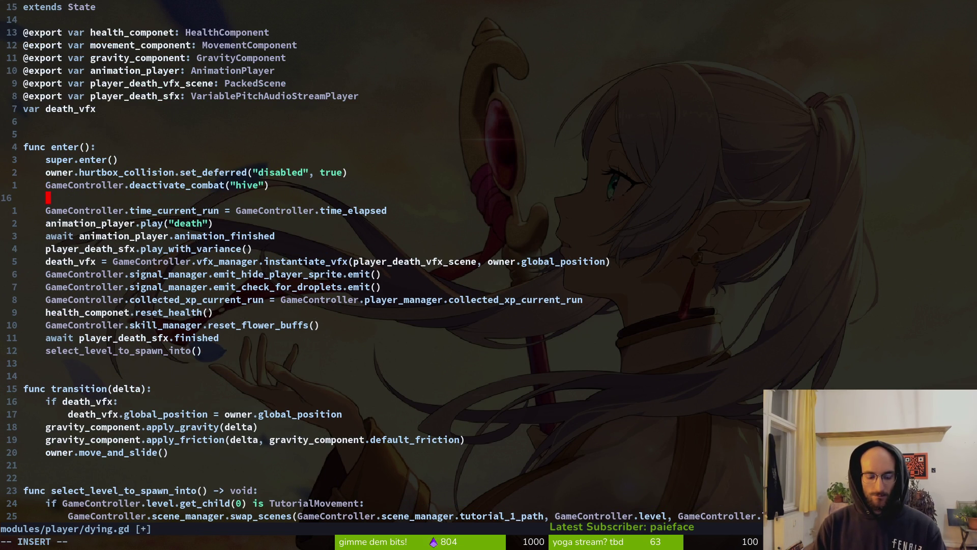
type("GameController.set")
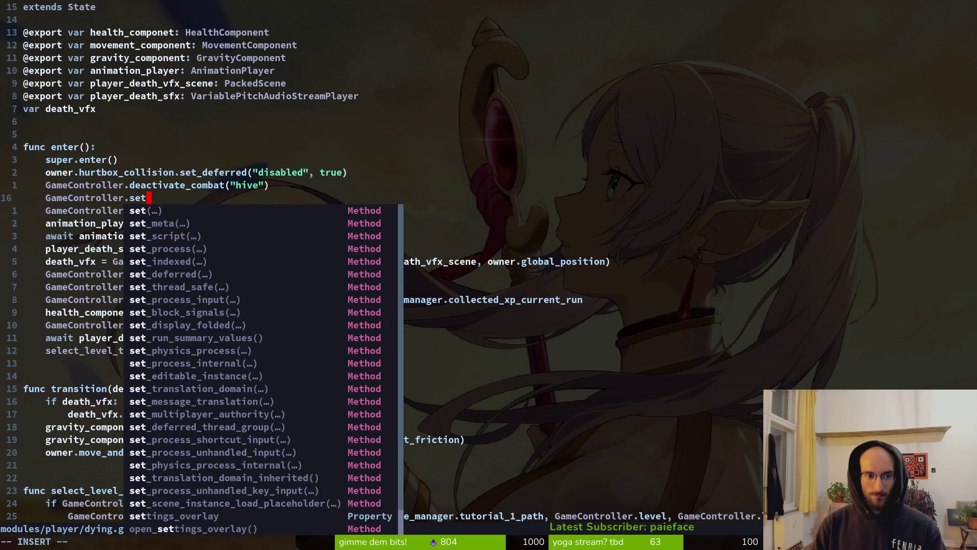
type("run")
key("Return")
key("Escape")
key("V")
key("y")
key("j")
key("d")
key("d")
type(":w")
key("Return")
Rename the call in dying.gd to stop_run_timer
key("k")
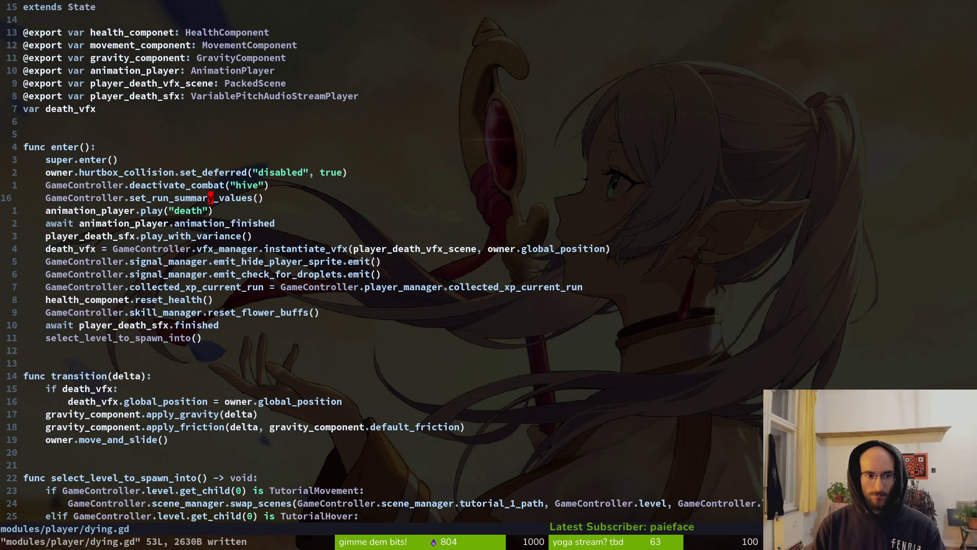
key("F")
key("_")
key("c")
key("t")
key("parenleft")
type("_run_ti")
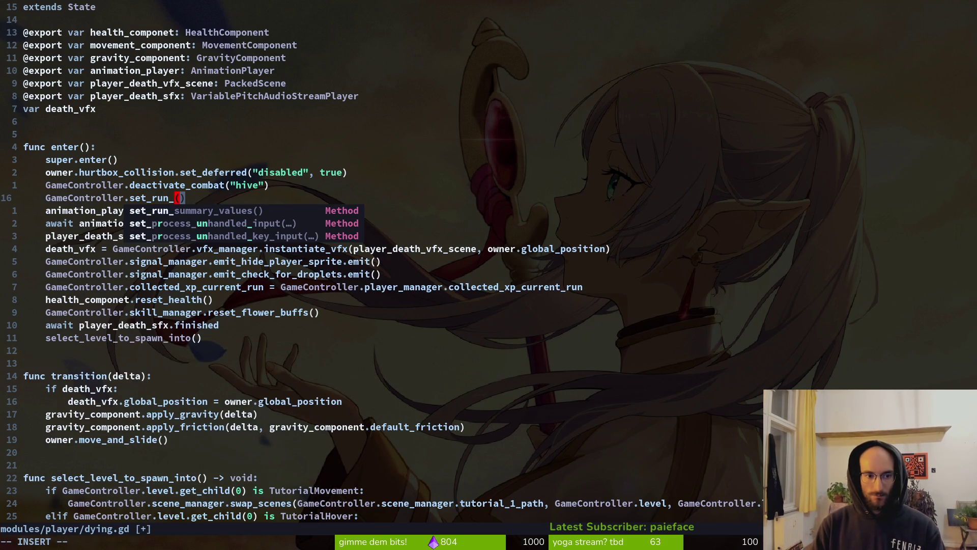
type("mer")
key("Escape")
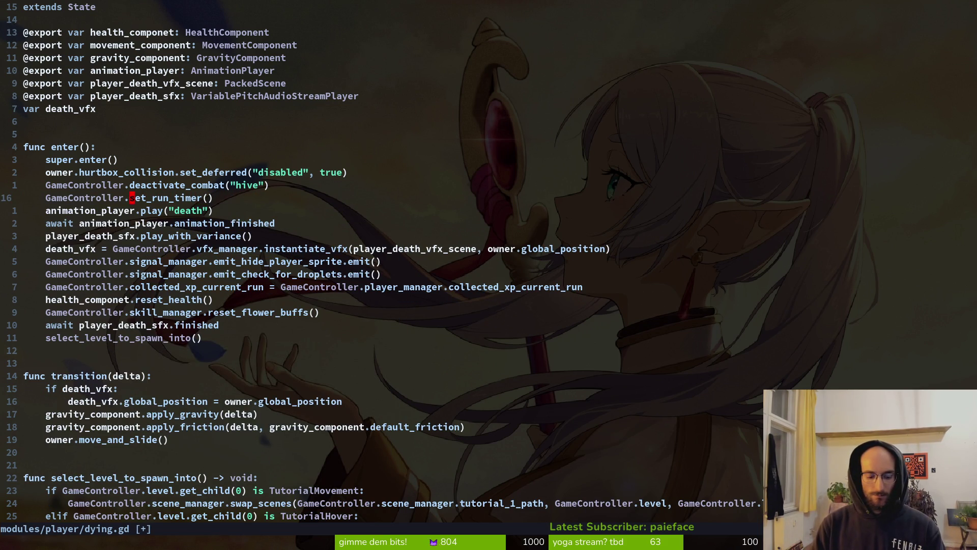
type("cbstop")
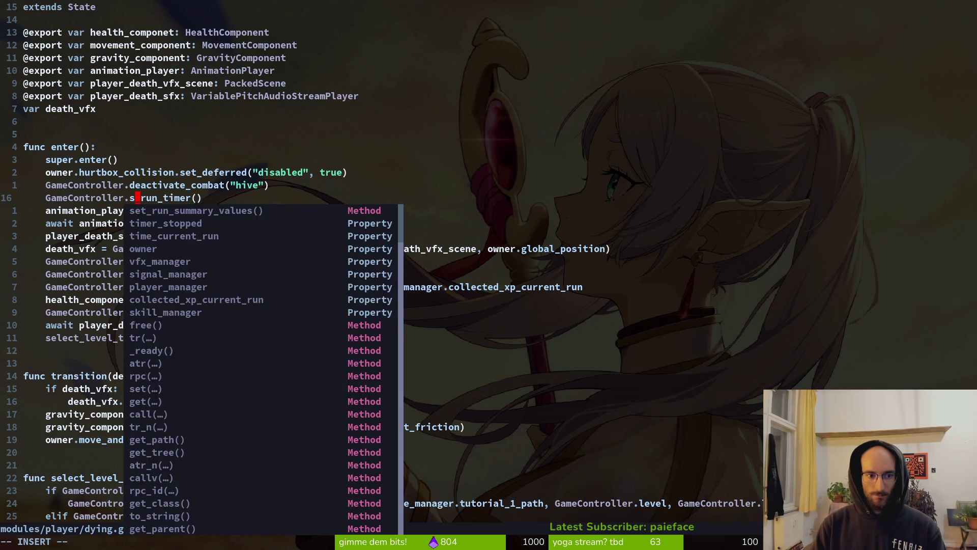
key("Escape")
Remove the stray _and_set_value suffix from the stop_run_timer call and save dying.gd
key("w")
type("imer_")
type("and_s")
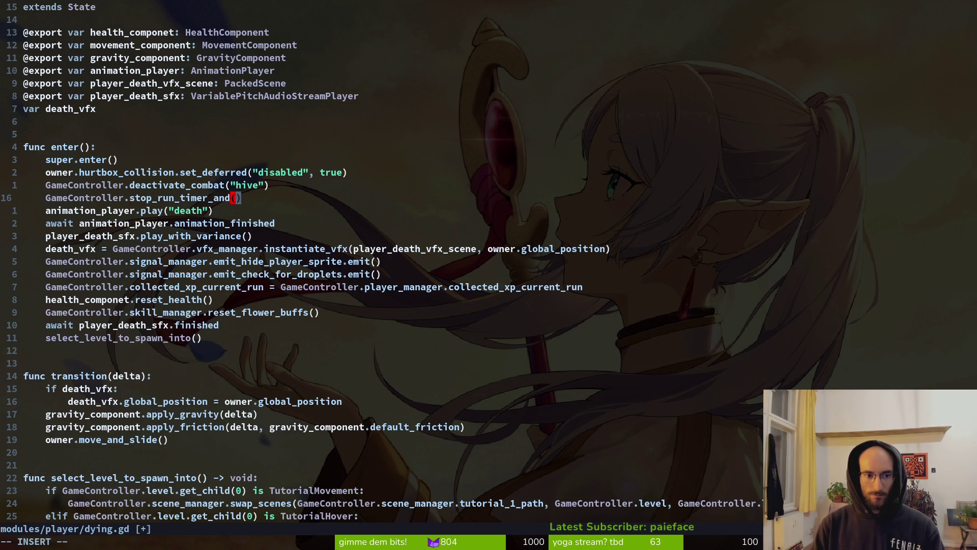
type("et_")
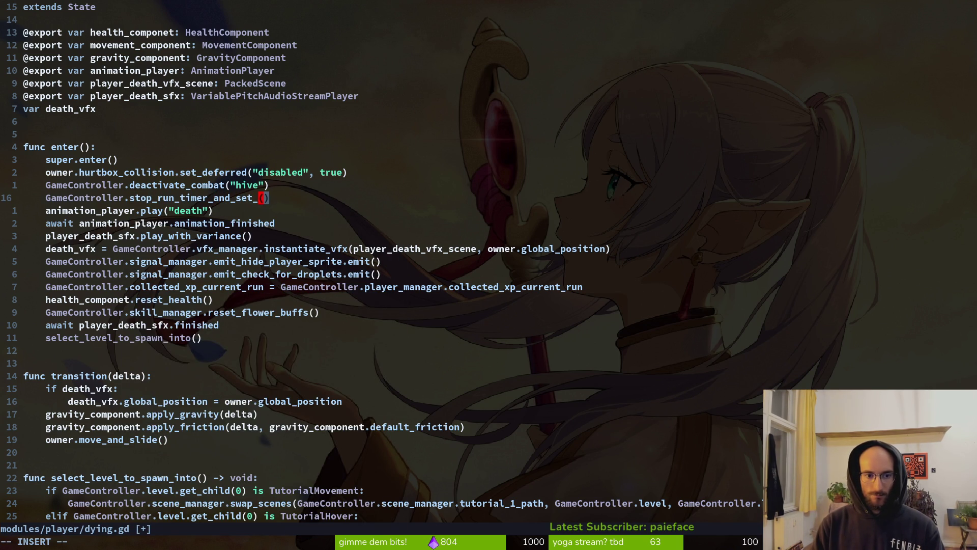
type("value")
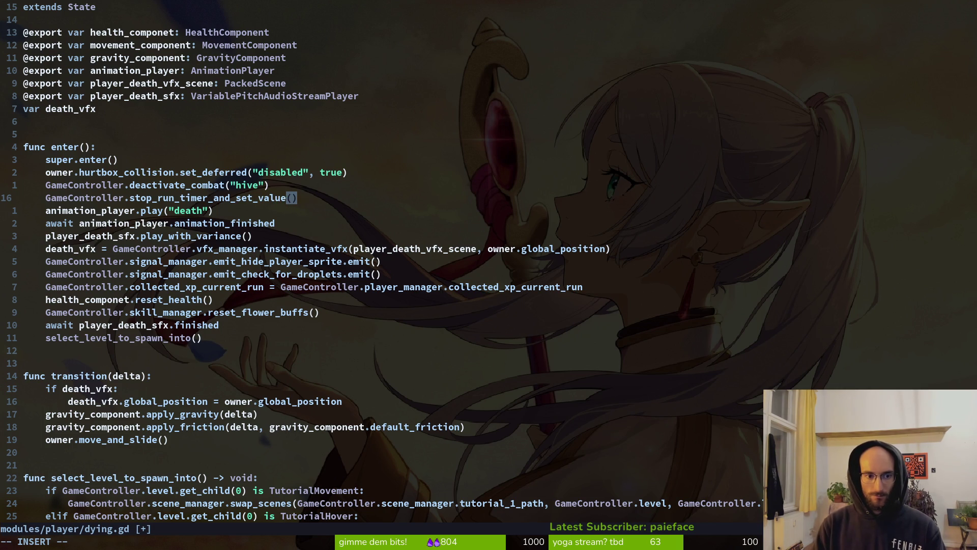
key("BackSpace")
key("BackSpace")
key("BackSpace")
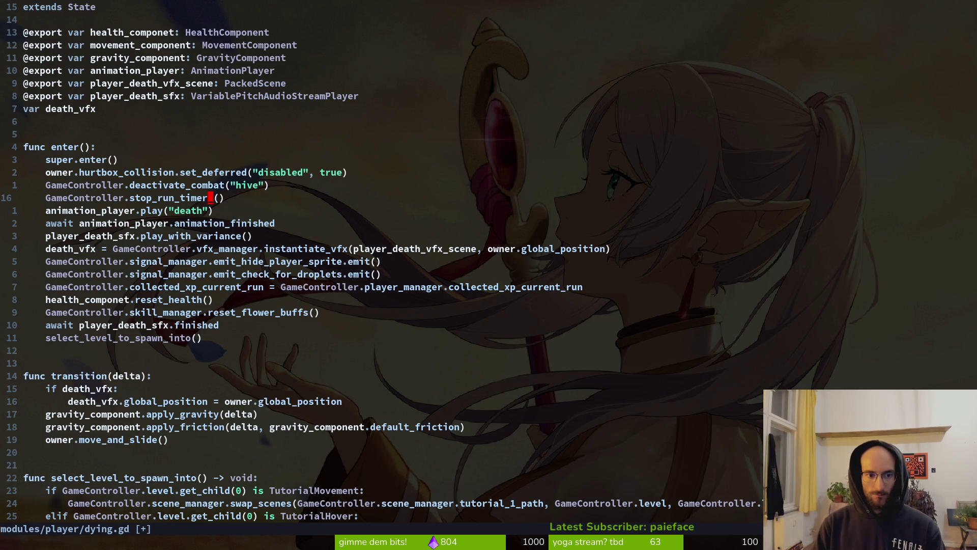
key("Escape")
key("v")
key("b")
key("Escape")
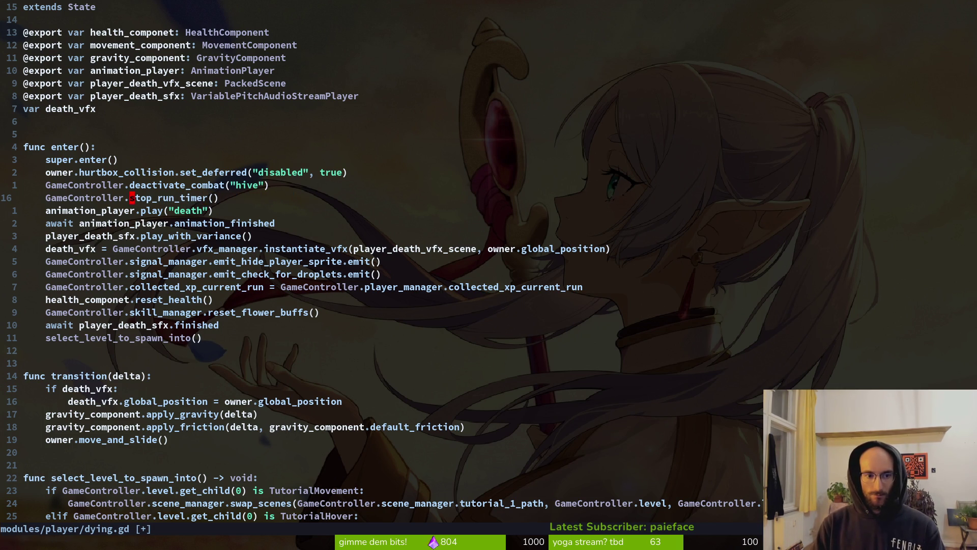
type(":w")
key("Return")
Rename the function definition to stop_run_timer in game.controller.gd and save it
type("gd")
type("ciwstop_run_timer")
key("Escape")
type(":w")
key("Return")
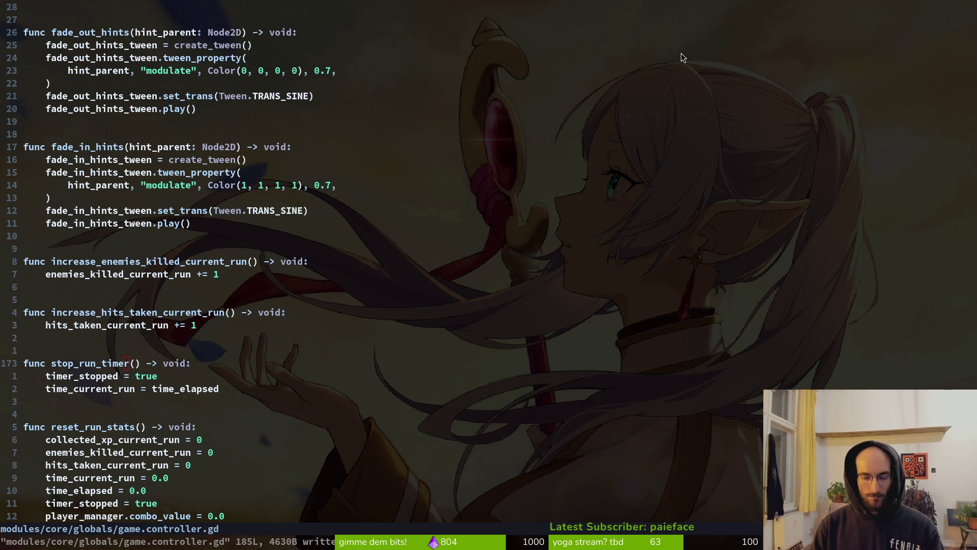
key("alt+Tab")
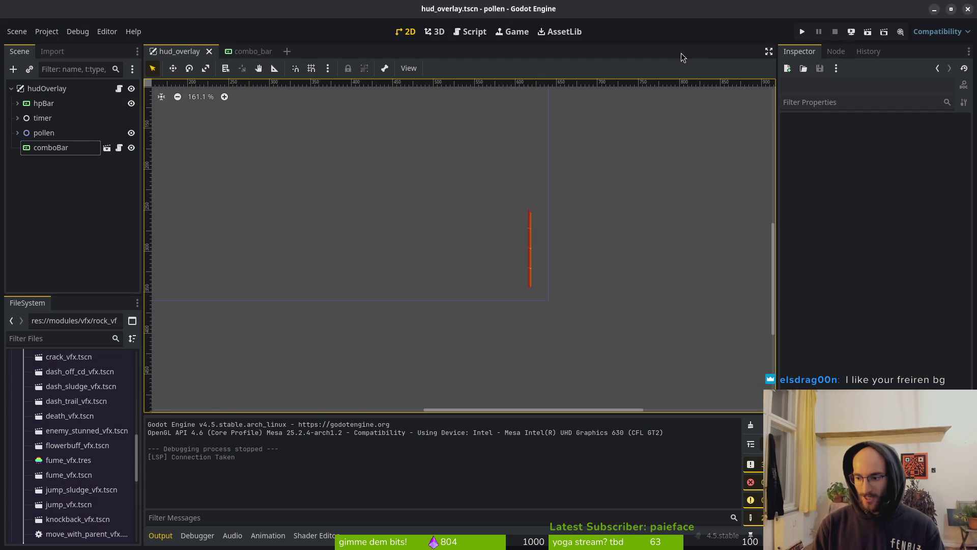
Run the game, play a cave run to the run summary showing time 12.4, then close it
key("F5")
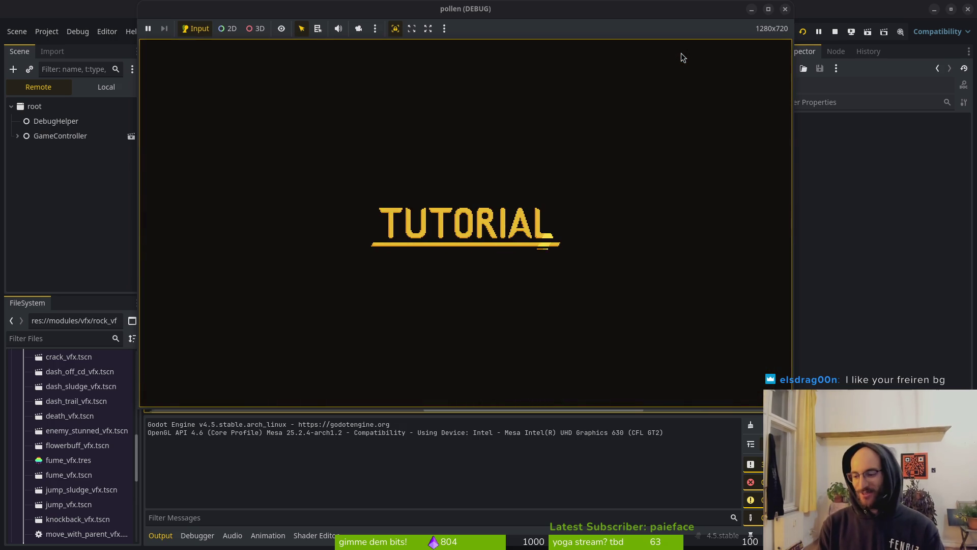
key("space")
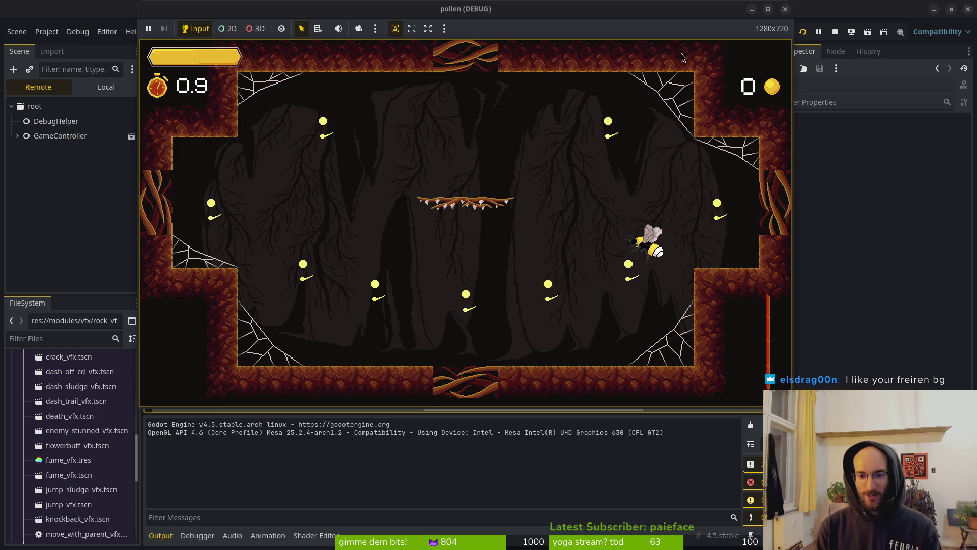
key("Left")
key("space")
key("Up")
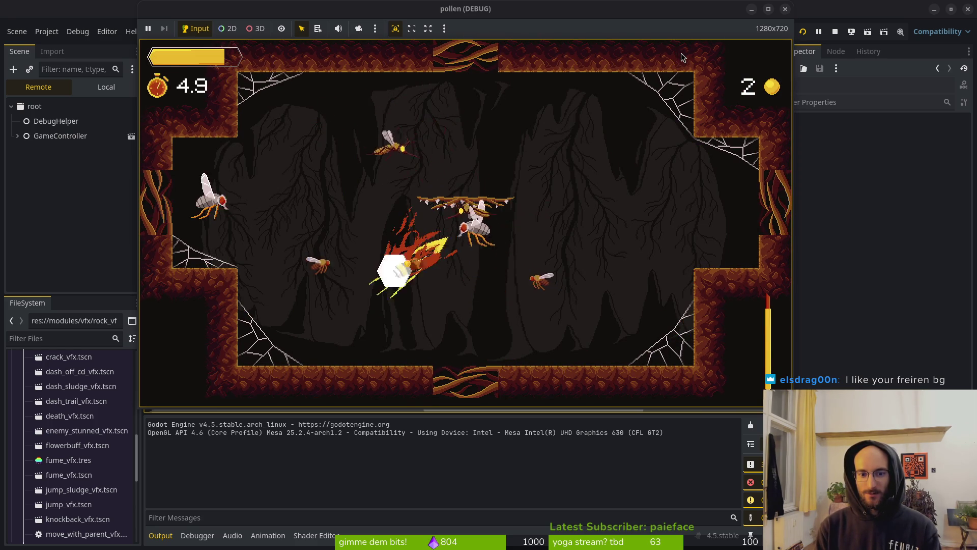
key("space")
key("space")
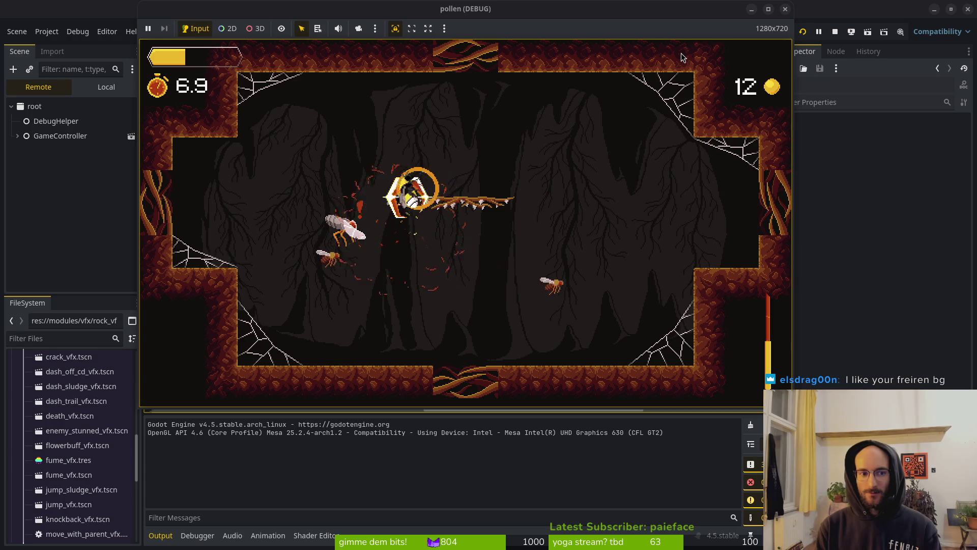
key("Left")
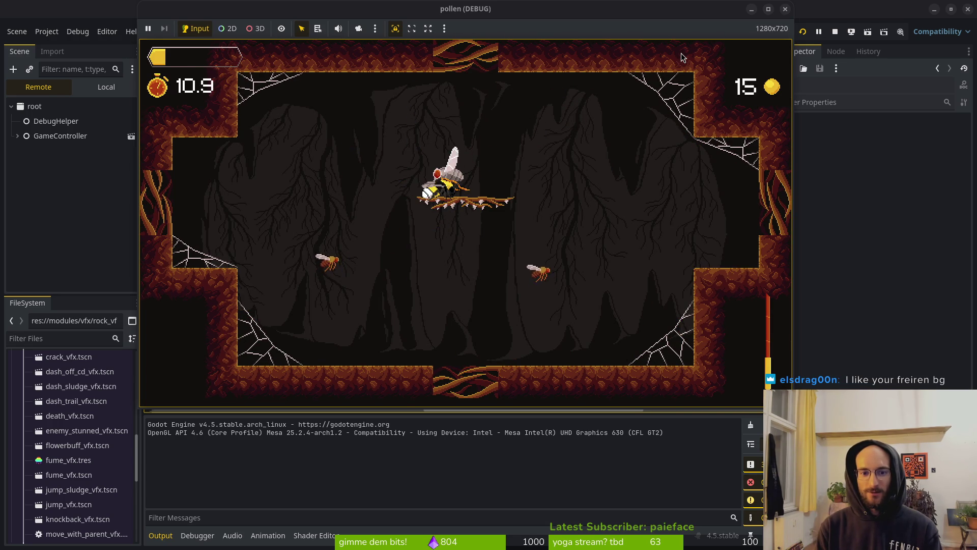
key("shift")
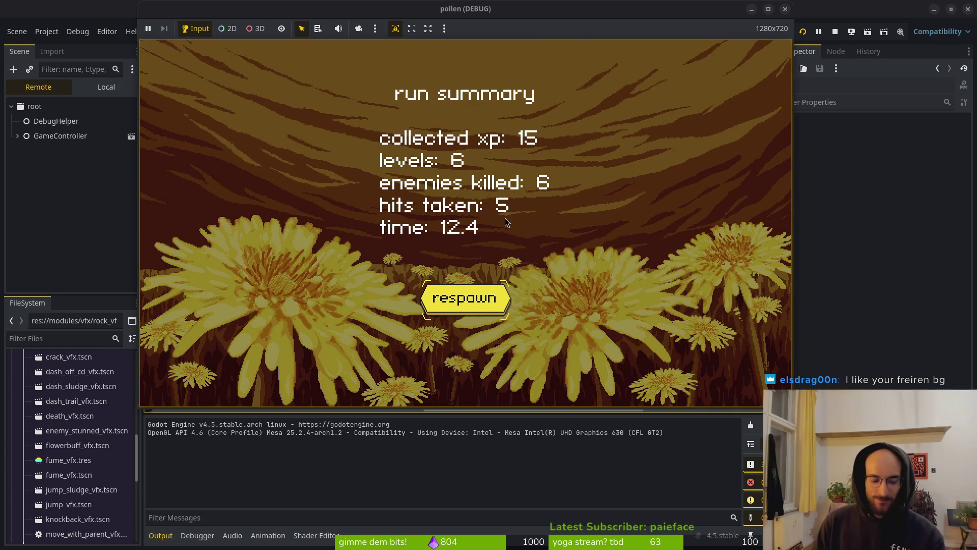
key("F8")
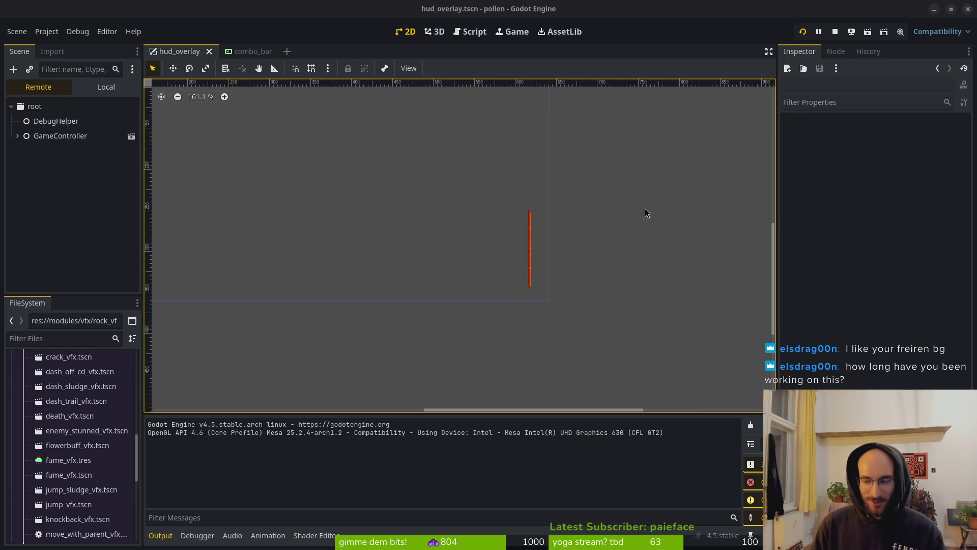
key("alt+Tab")
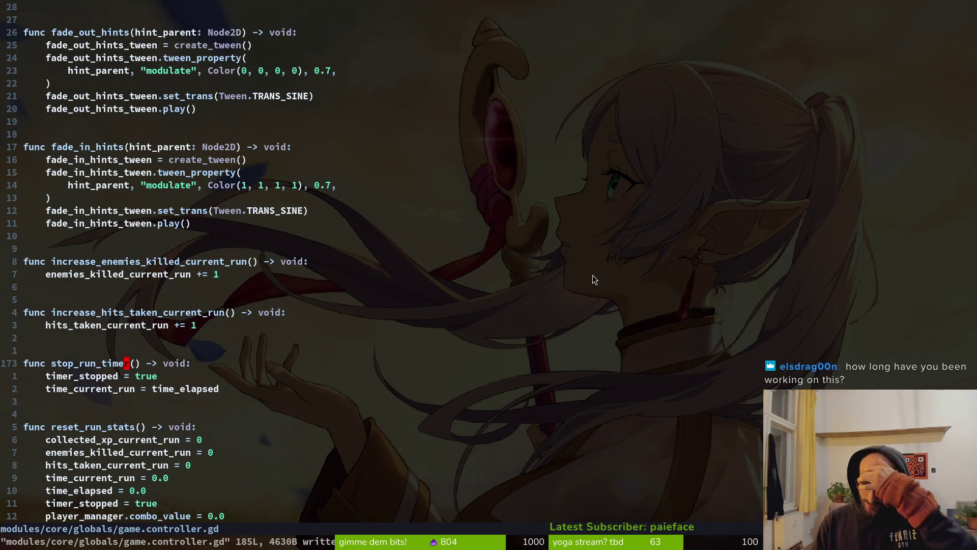
Scroll through the run stats variables in game.controller.gd, then jump back to dying.gd
scroll(232, 302, "up", 10)
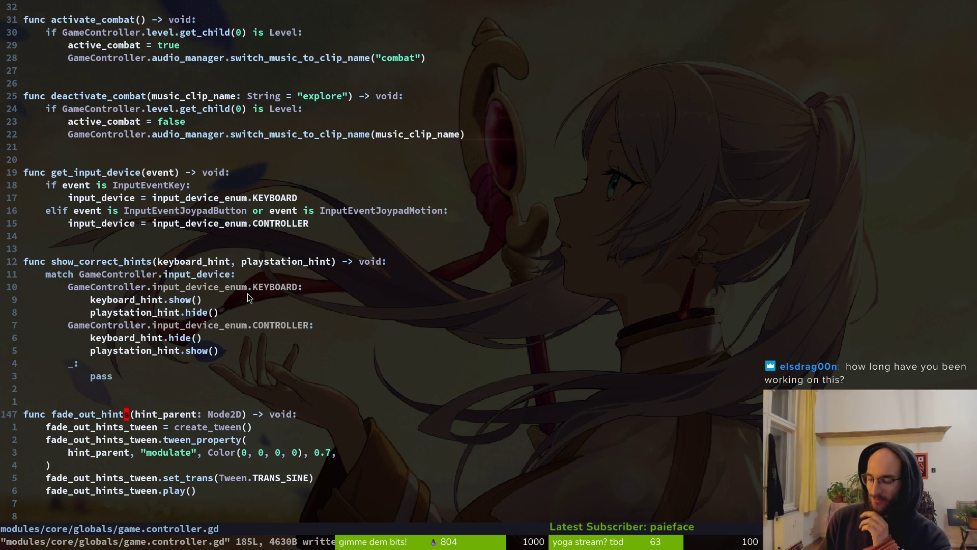
key("super")
key("super")
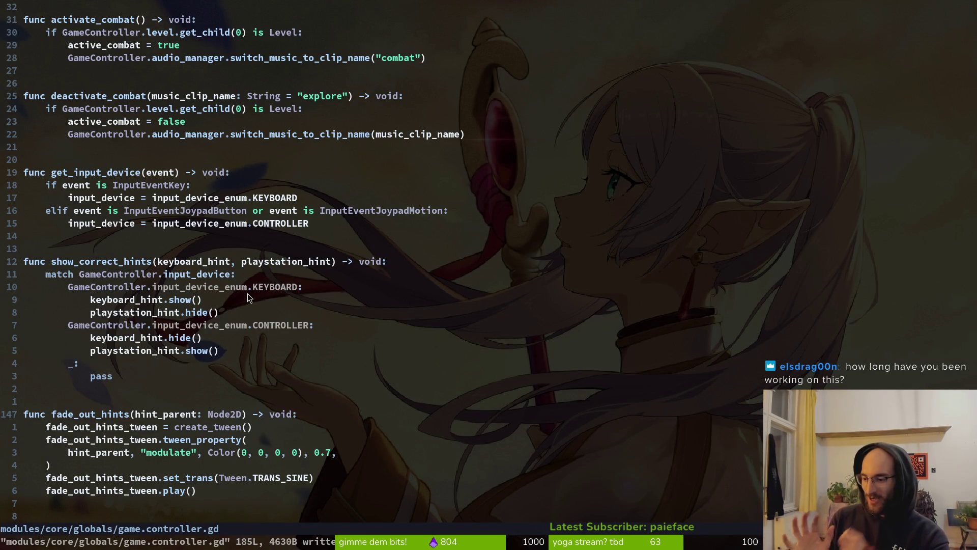
scroll(313, 316, "up", 20)
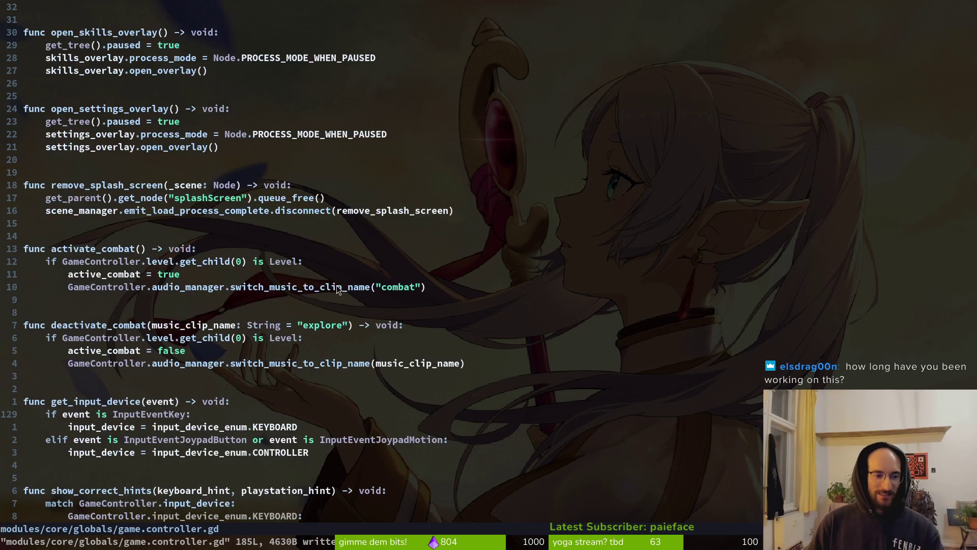
scroll(313, 316, "up", 8)
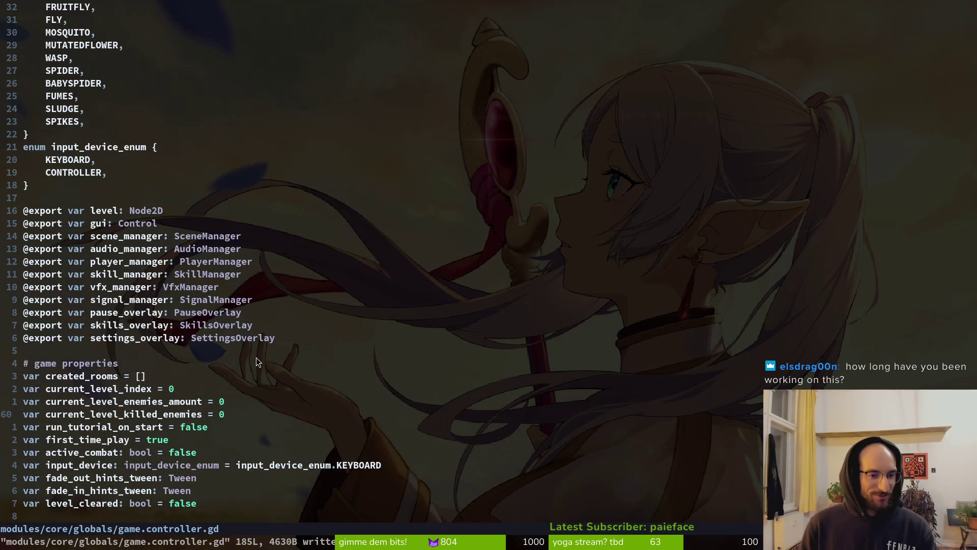
scroll(242, 307, "down", 6)
scroll(145, 234, "up", 8)
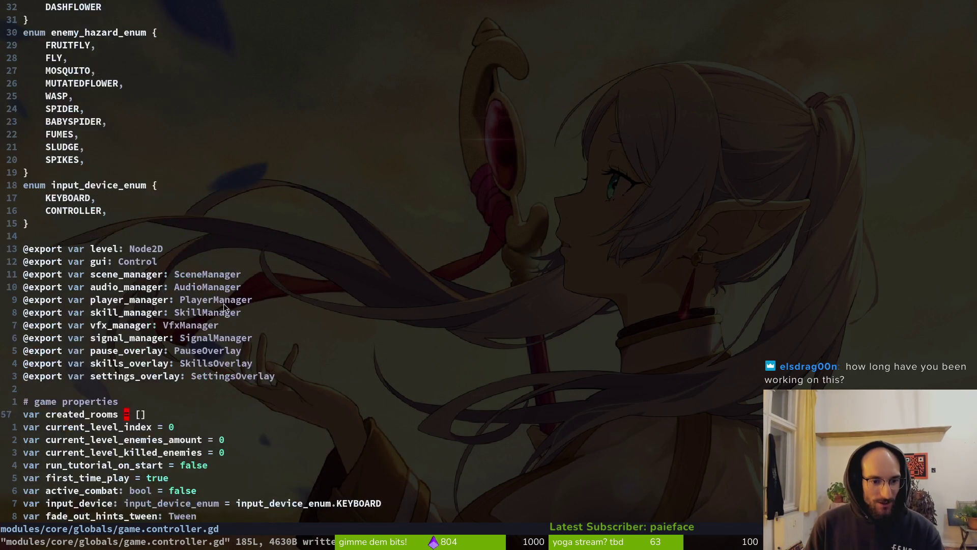
scroll(206, 224, "down", 8)
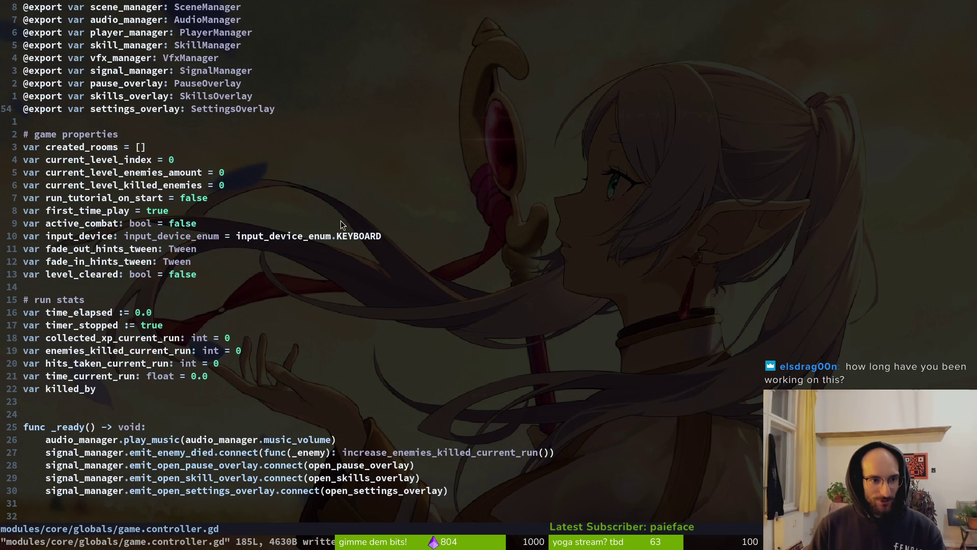
key("ctrl+o")
Move health_componet.reset_health() below the death-sound await in dying.gd and save
left_click(131, 299)
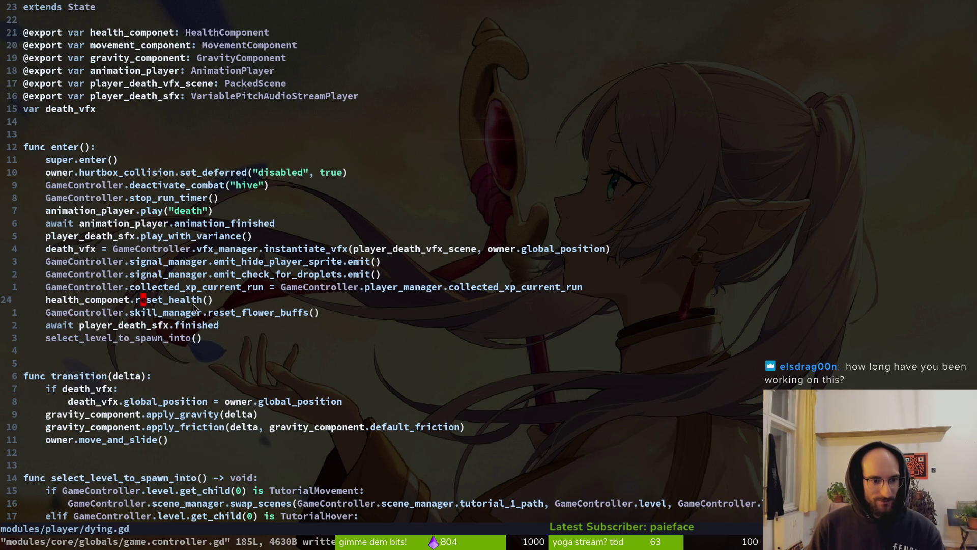
key("shift+v")
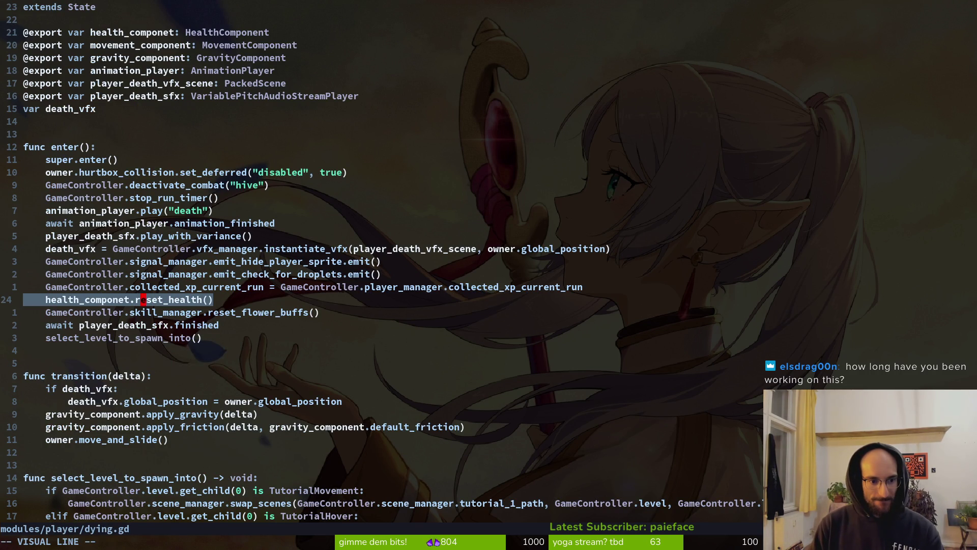
key("J")
key("J")
key("Escape")
key("ctrl+s")
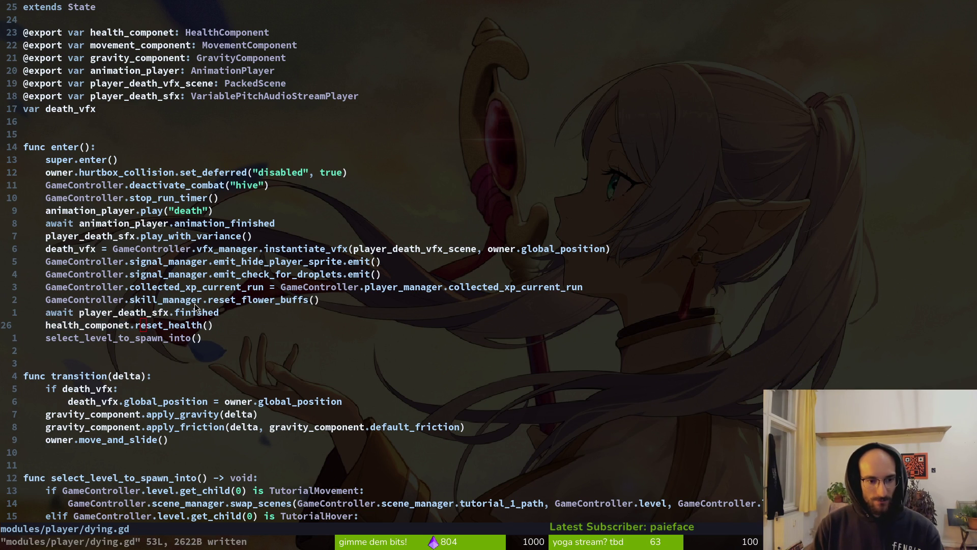
key("alt+Tab")
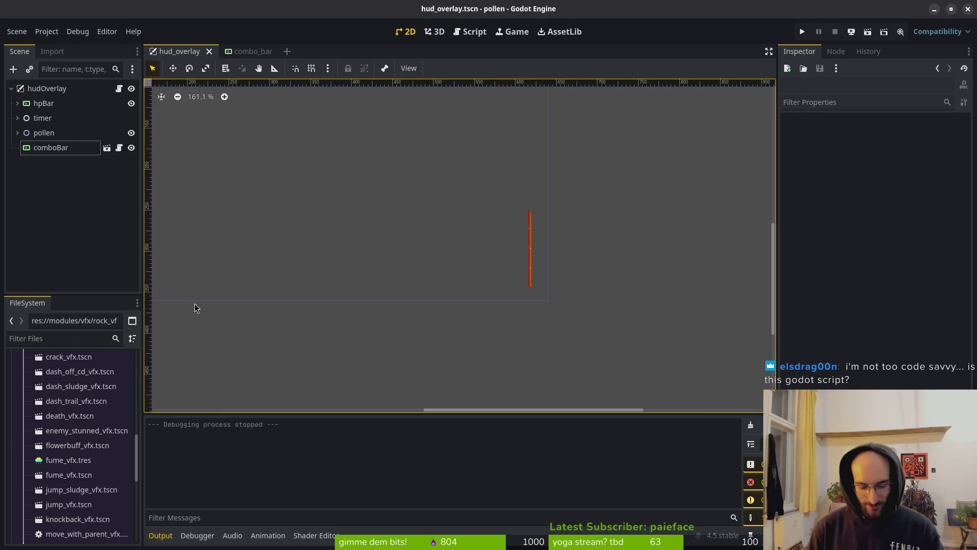
Play a test run through the cave level to the run summary, respawn, and close the game
key("F5")
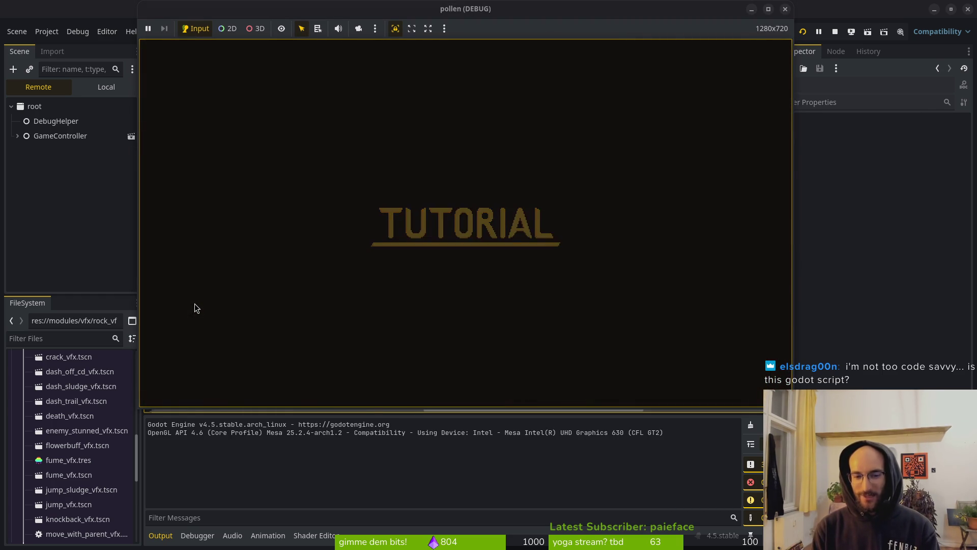
key("space")
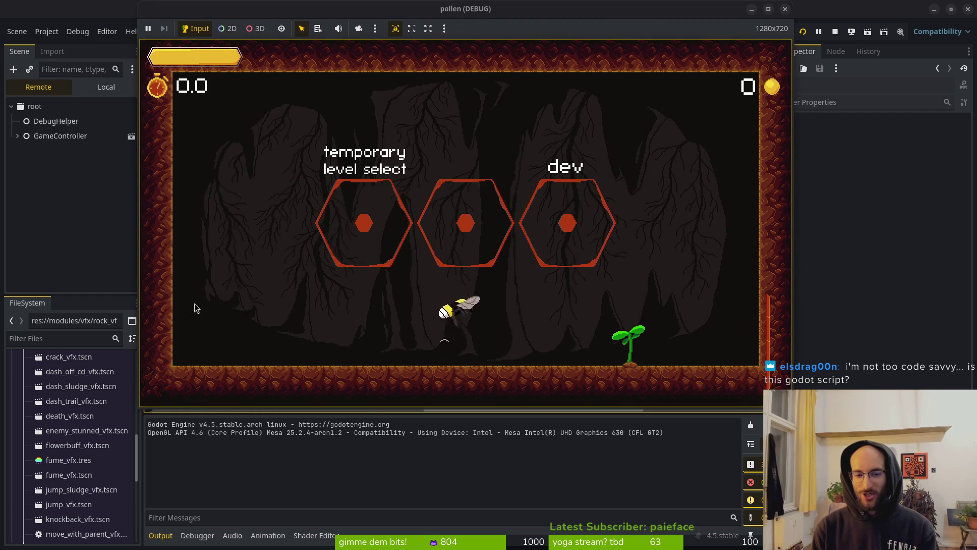
key("space")
key("space")
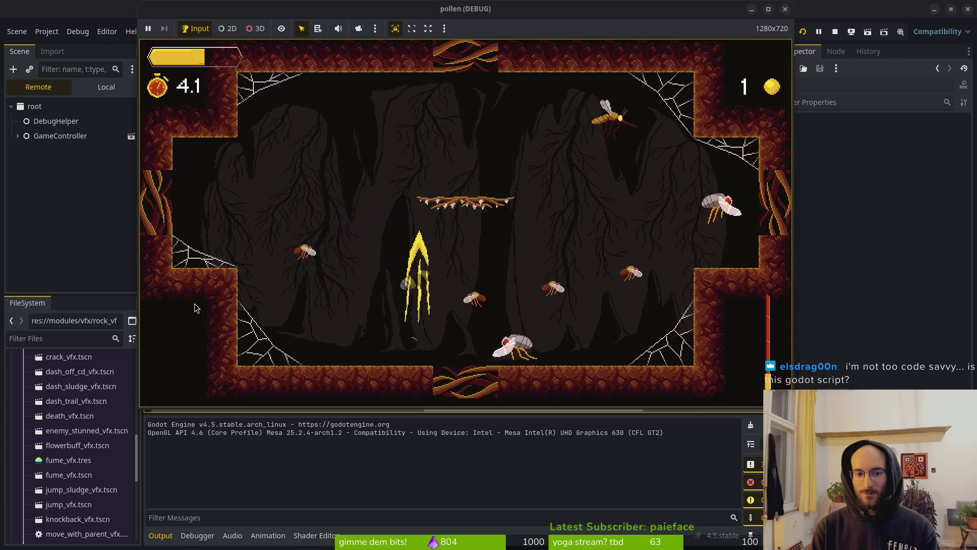
key("space")
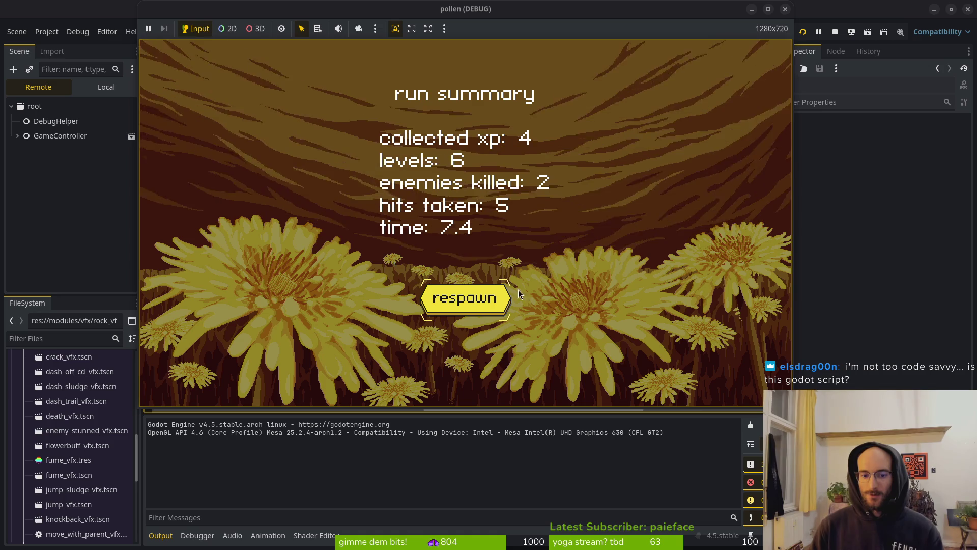
left_click(501, 296)
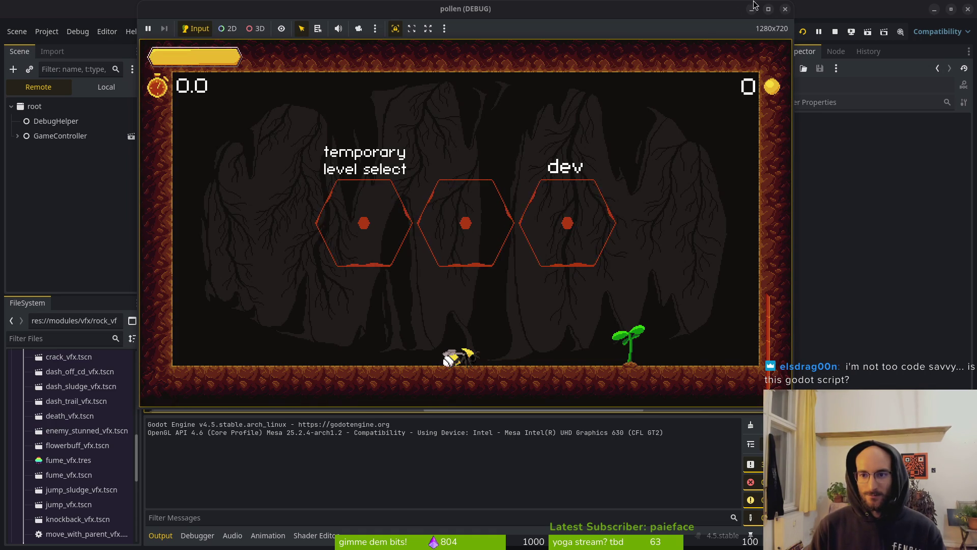
left_click(785, 9)
Delete the reset_health() line from dying.gd, save it, and relaunch the game
key("alt+Tab")
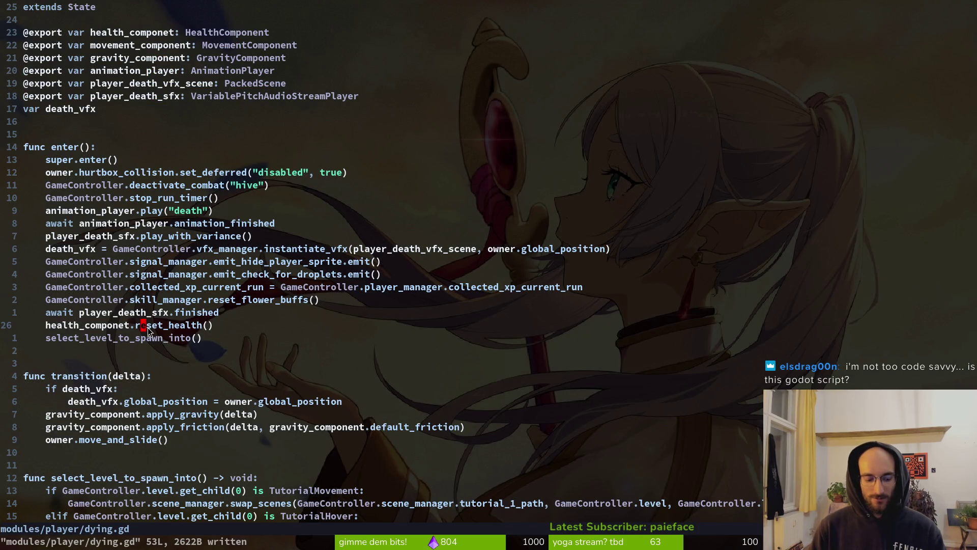
key("d")
key("d")
type(":w")
key("Return")
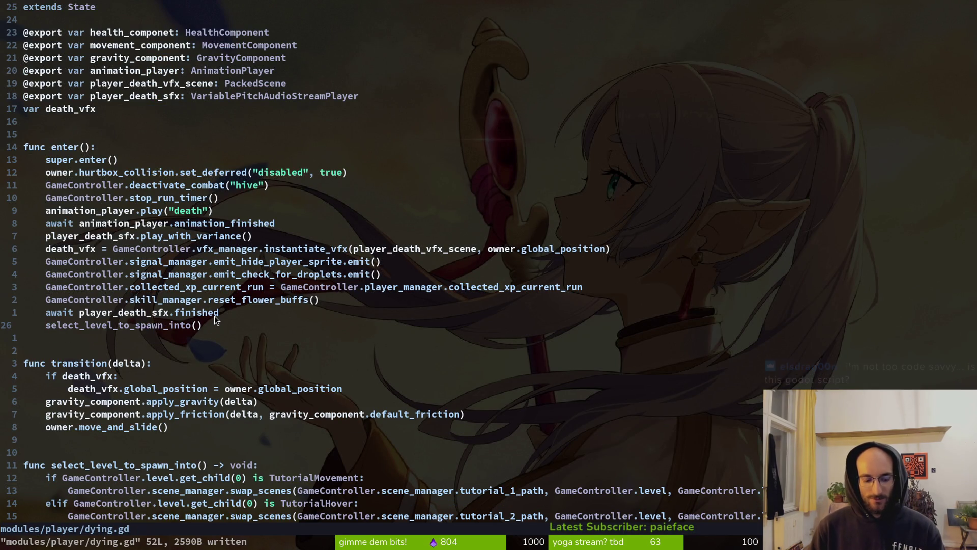
key("alt+Tab")
key("F5")
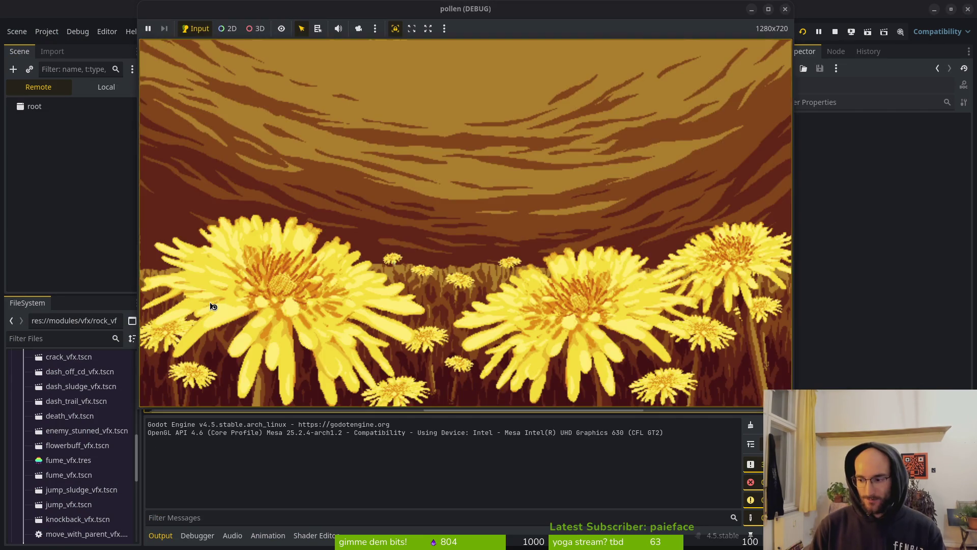
Start the game, fly the bee into the cave, and dash-attack the enemies
key("Return")
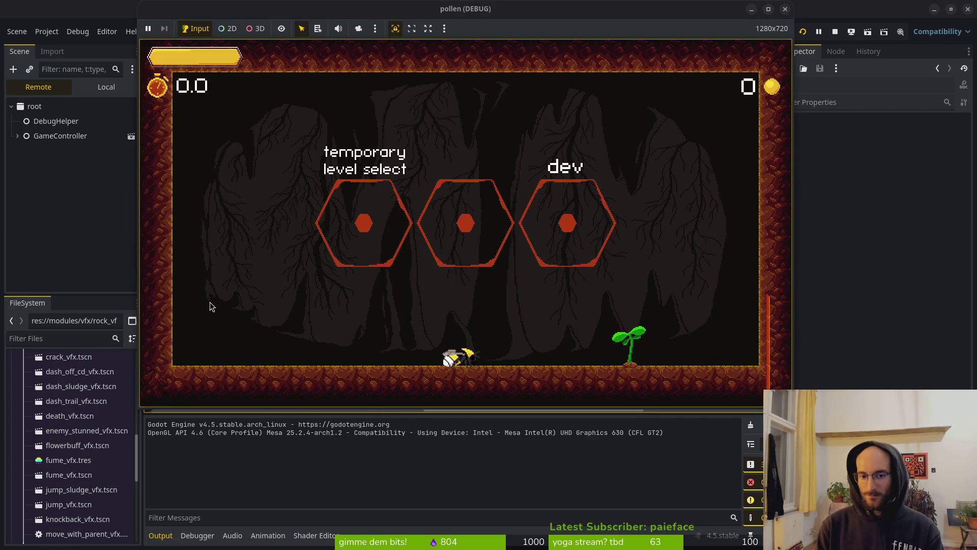
key("space")
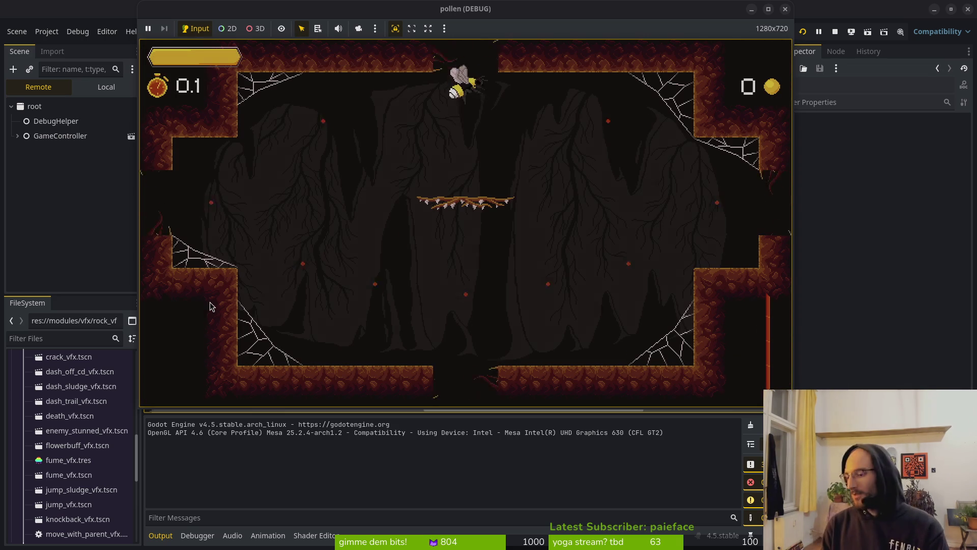
key("space")
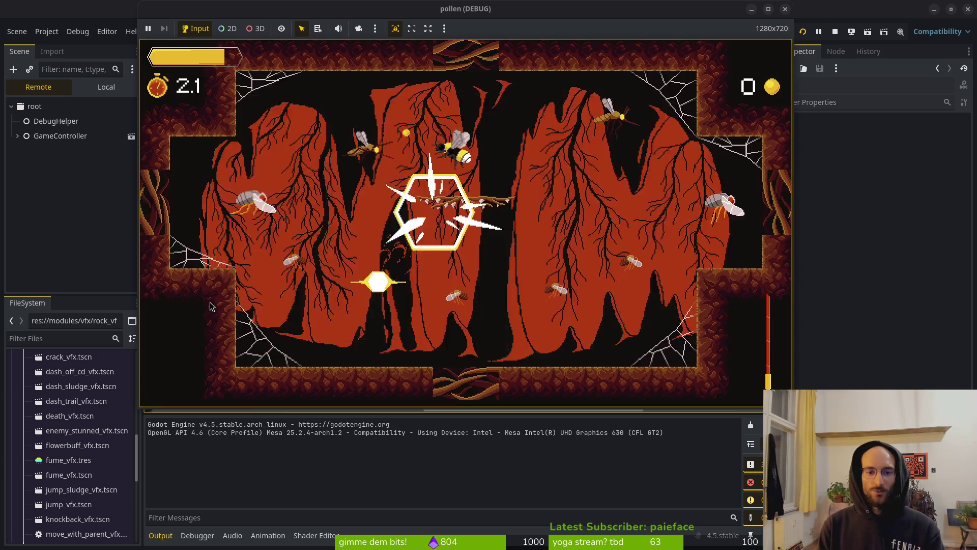
key("space")
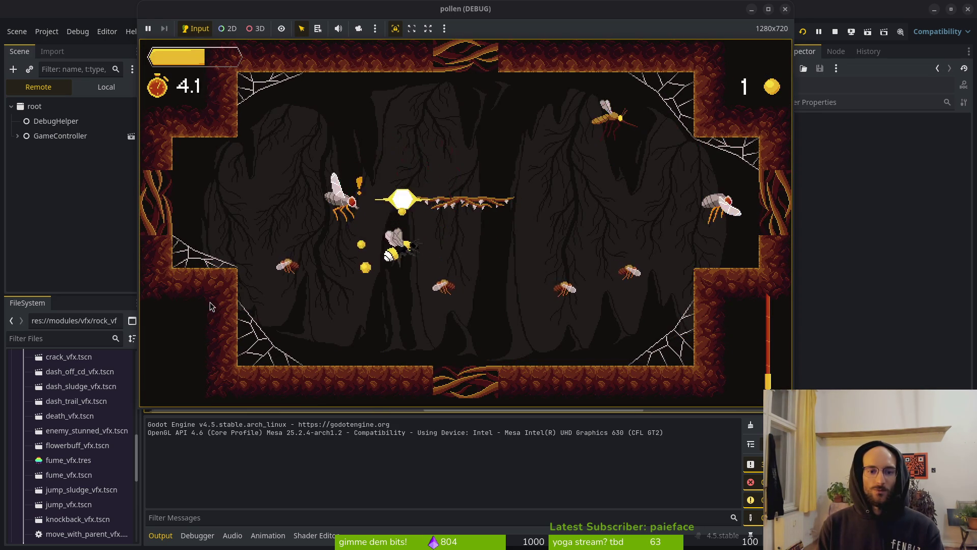
key("space")
key("space")
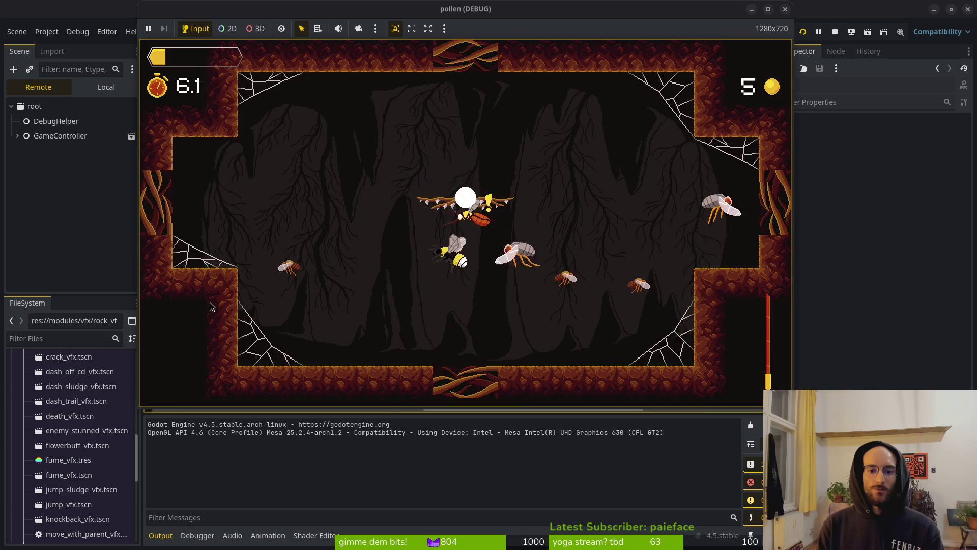
key("space")
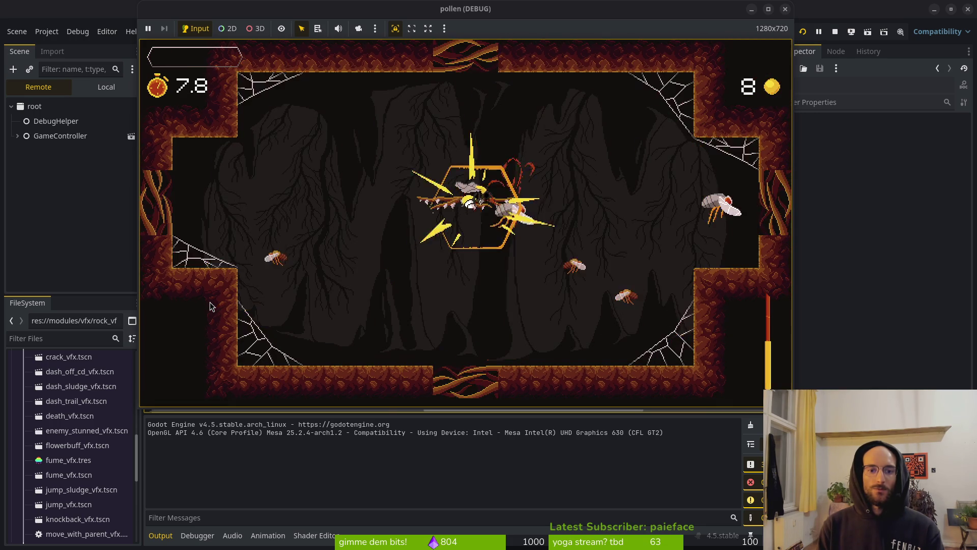
key("space")
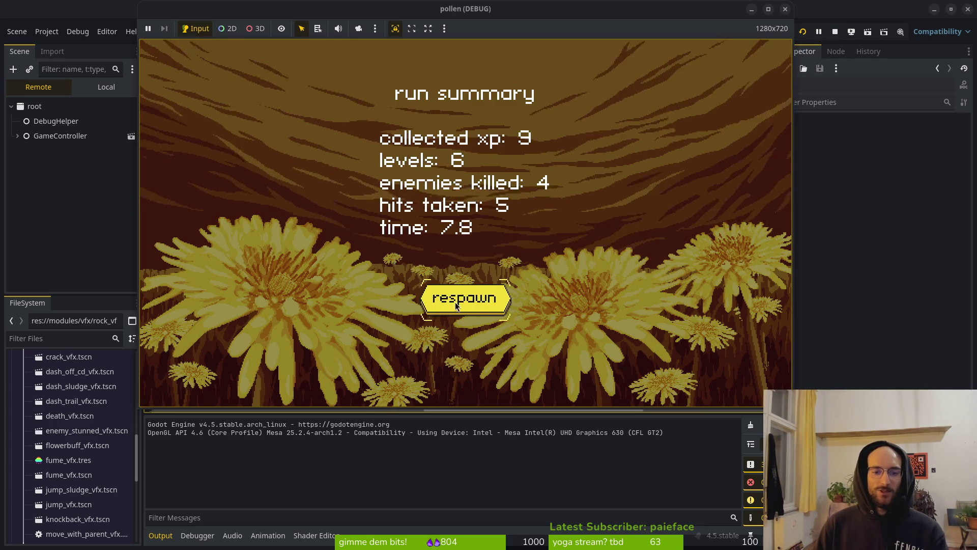
Respawn after the run summary, walk left in the hub, then stop the game and return to dying.gd
left_click(453, 302)
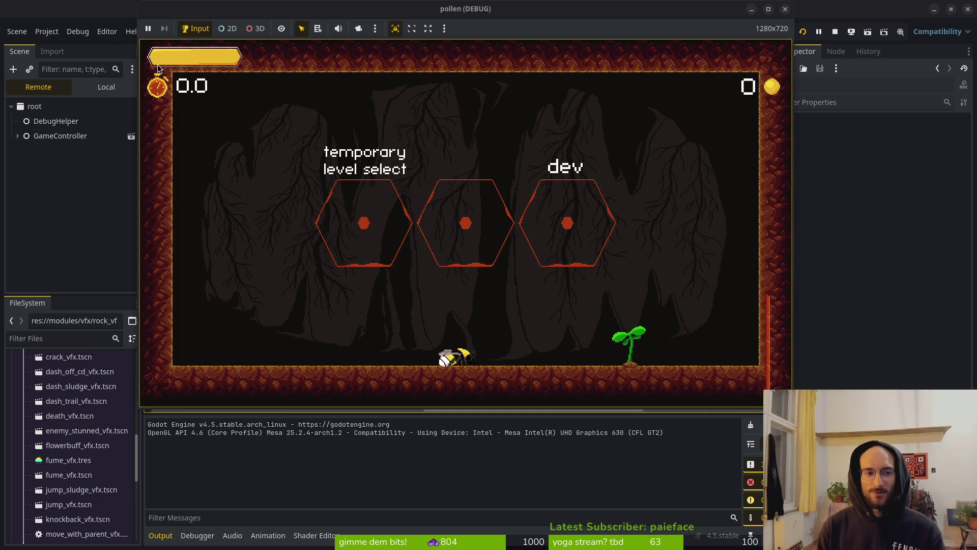
key("Left")
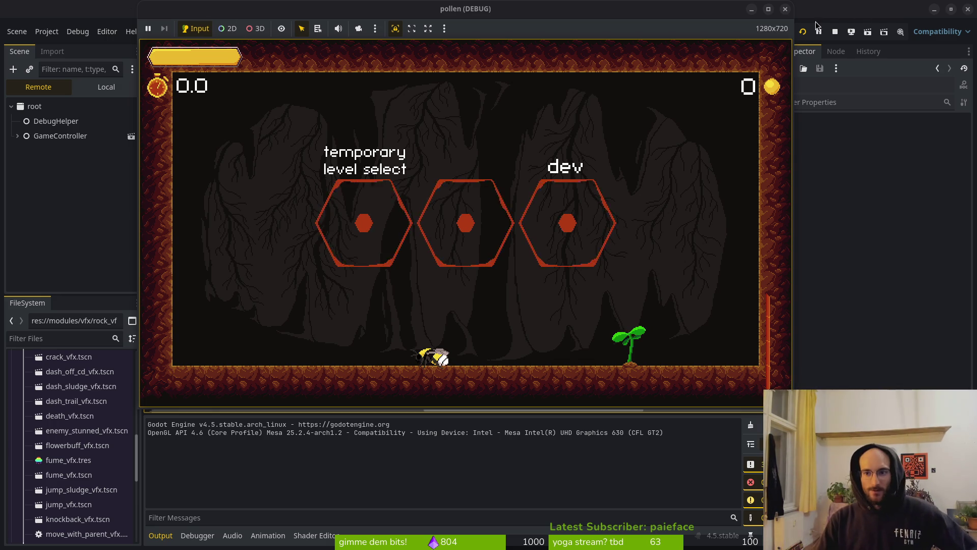
left_click(835, 32)
key("alt+Tab")
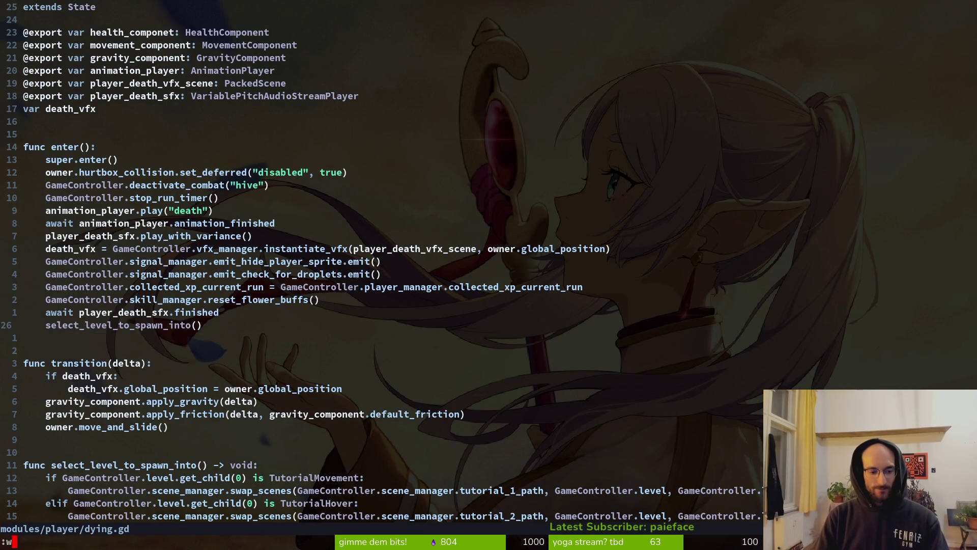
Save and quit dying.gd in Vim, then run tig status
type("q")
key("Return")
type("ig")
key("Return")
type("sjtig status")
key("Return")
Review and stage the poison_bubble, silk_shot, projectile, rock and slash scenes
key("j")
key("j")
key("j")
key("j")
key("Return")
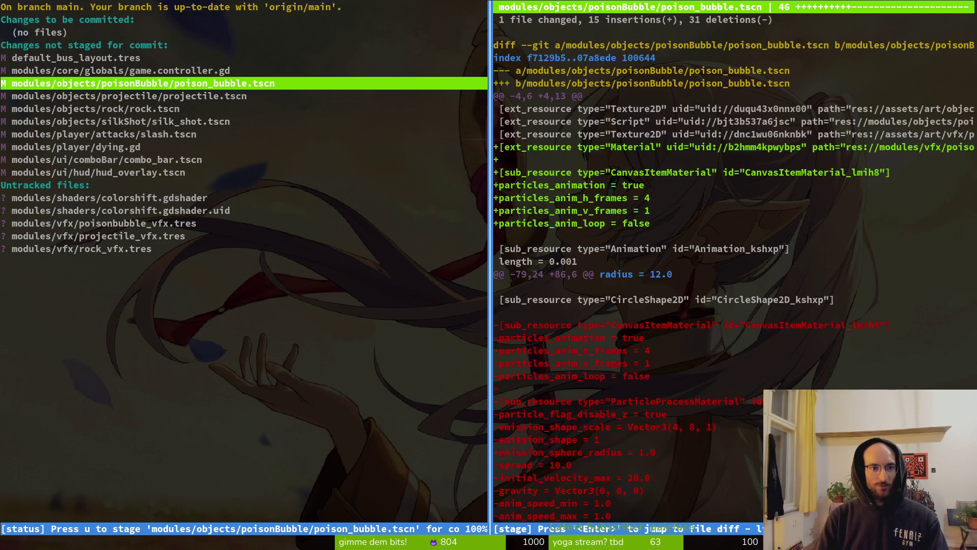
key("u")
key("u")
key("j")
key("Return")
key("u")
key("u")
key("Return")
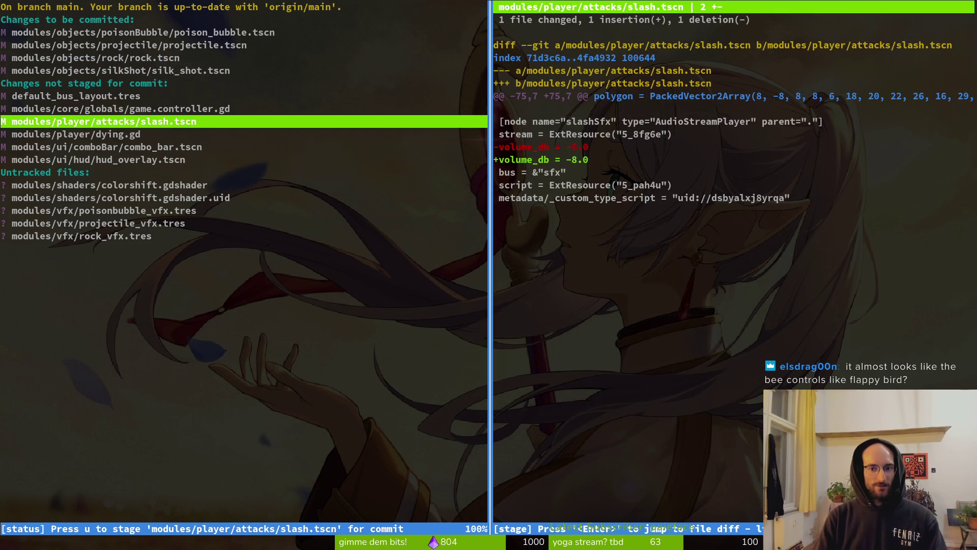
key("q")
key("j")
key("k")
key("u")
key("j")
key("q")
Preview colorshift.gdshader, stage the poisonbubble, projectile and rock vfx .tres files, then quit tig
key("j")
key("j")
key("Return")
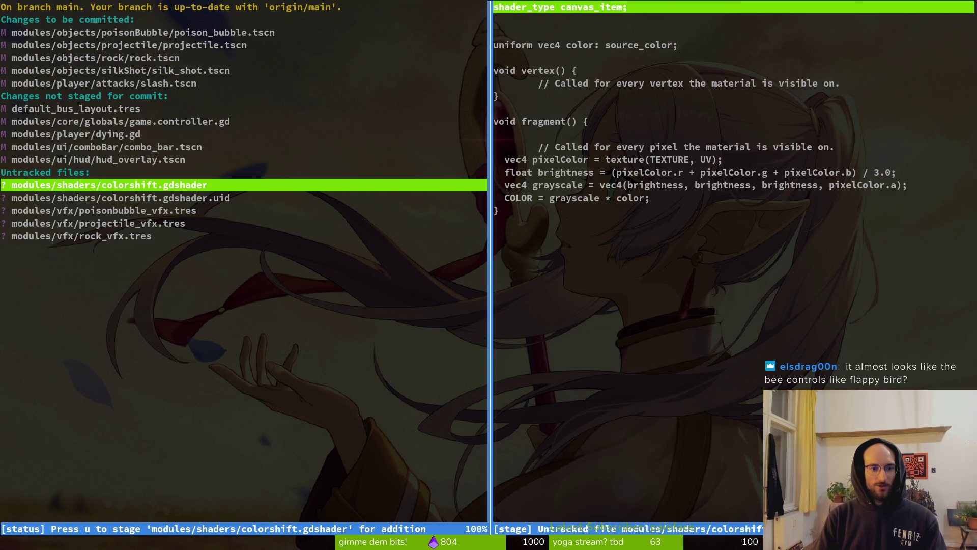
key("q")
key("j")
key("j")
key("Return")
key("u")
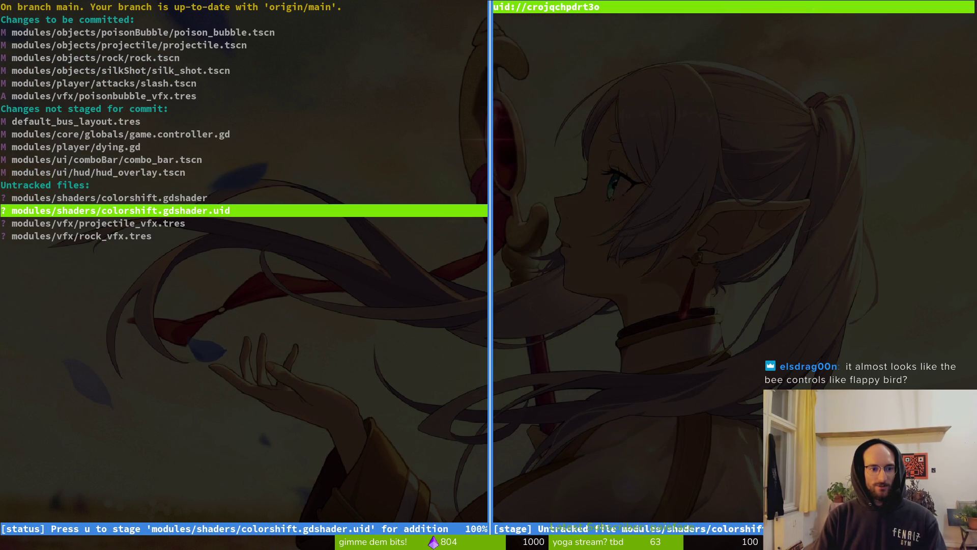
key("q")
key("j")
key("u")
key("u")
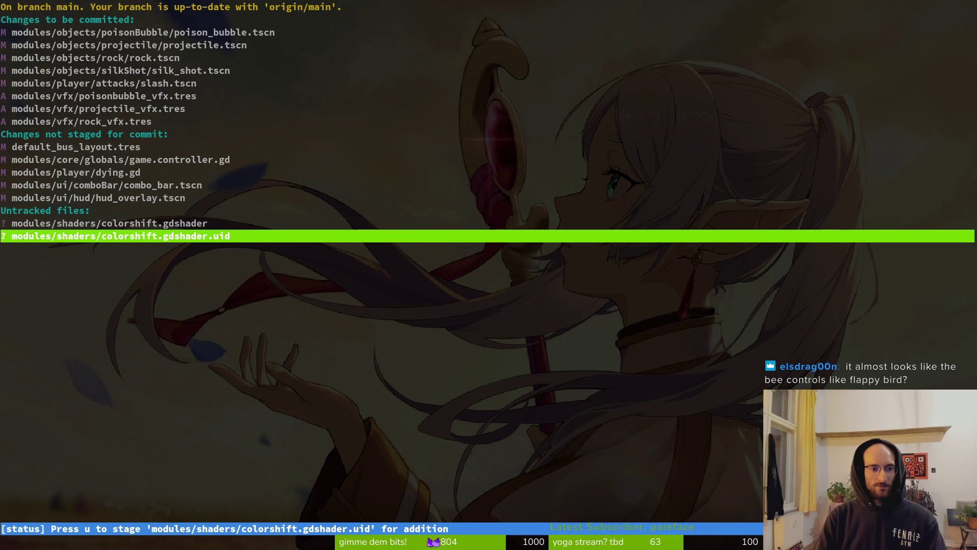
key("q")
type("git commit -m \"")
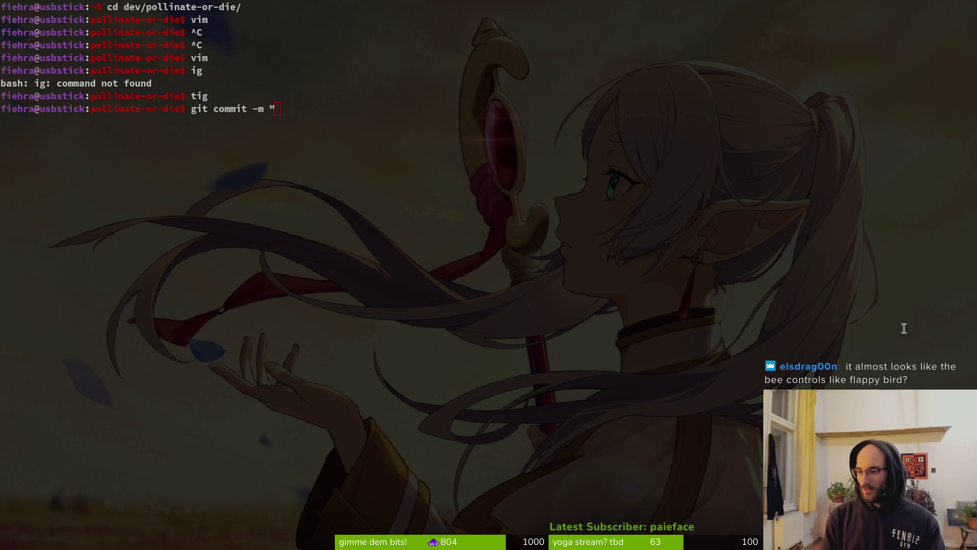
key("alt+Tab")
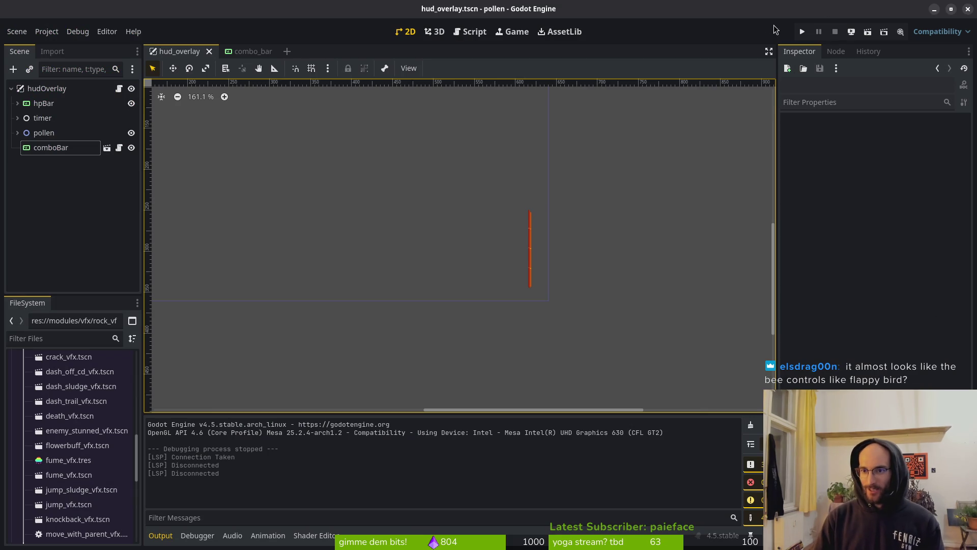
Launch the game and fly the bee up through the tutorial cave
left_click(801, 32)
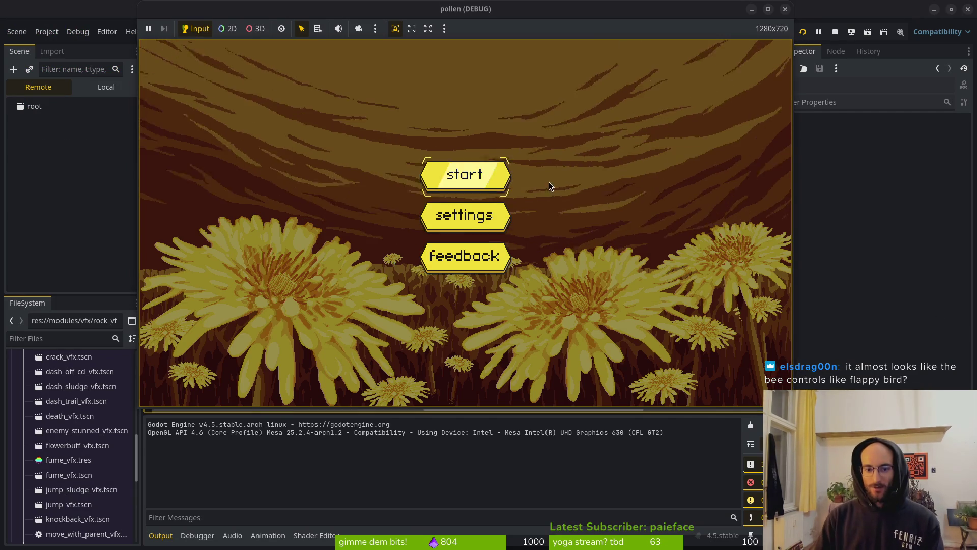
key("Return")
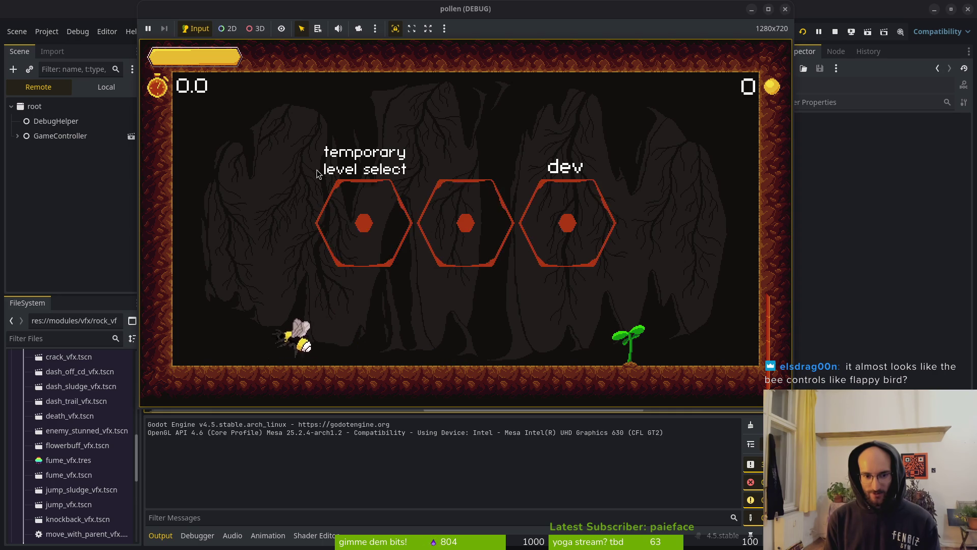
key("space")
key("space")
key("space")
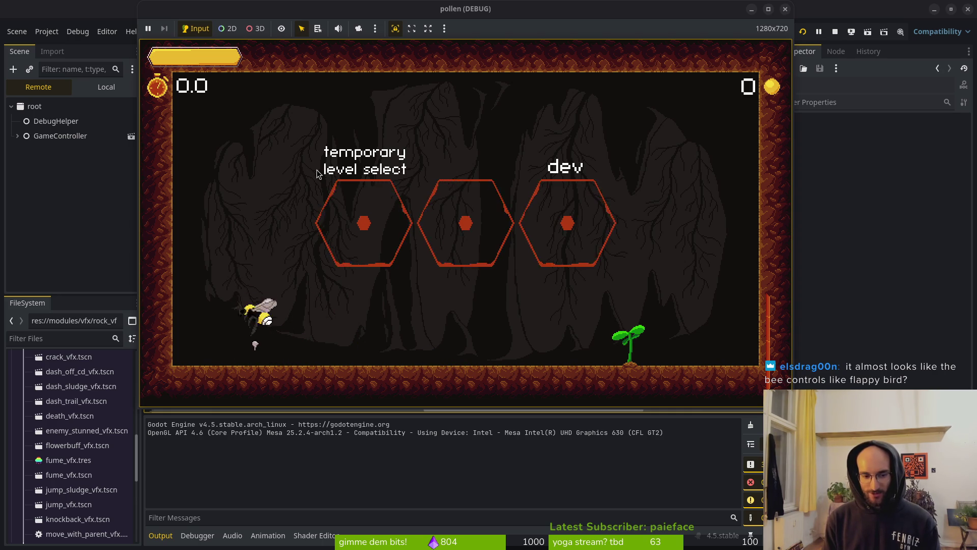
key("space")
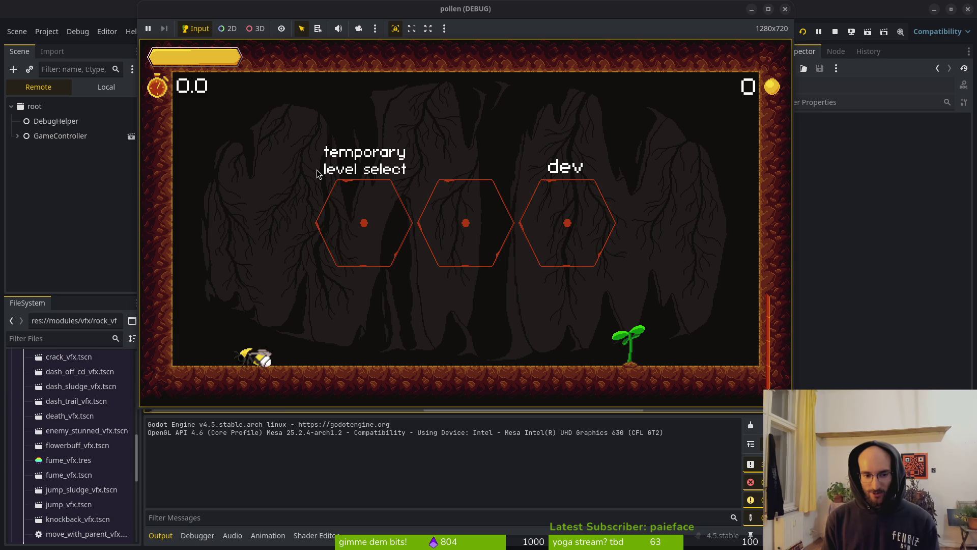
key("space")
key("space")
key("space")
key("space")
key("space")
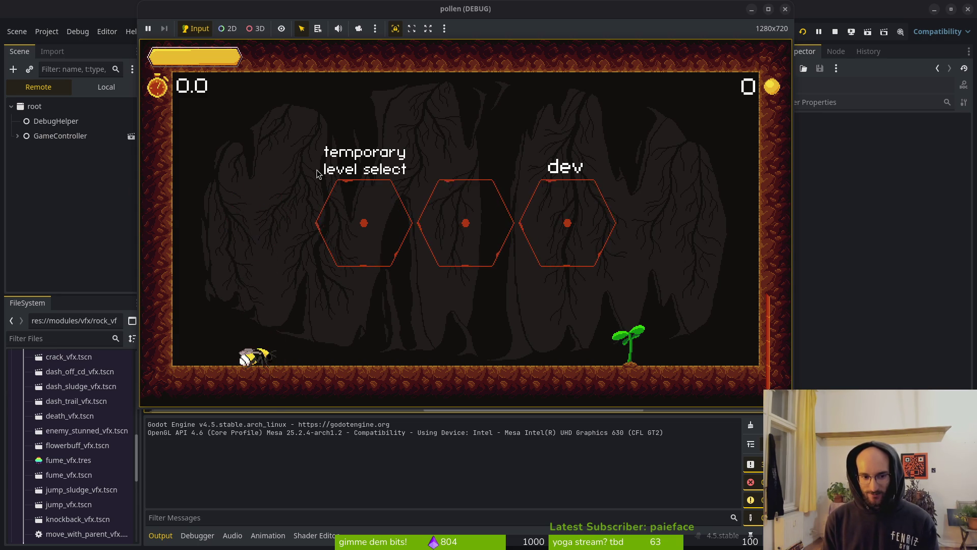
key("space")
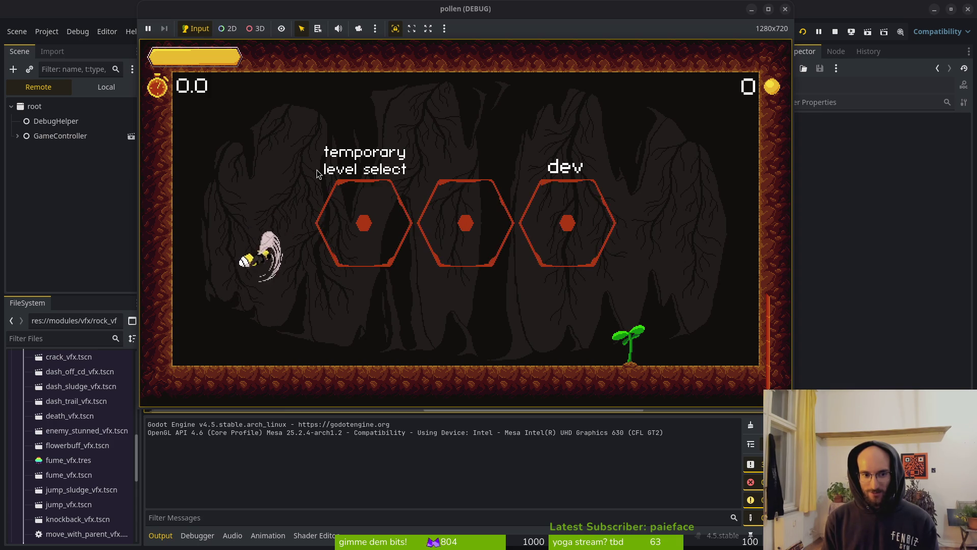
key("space")
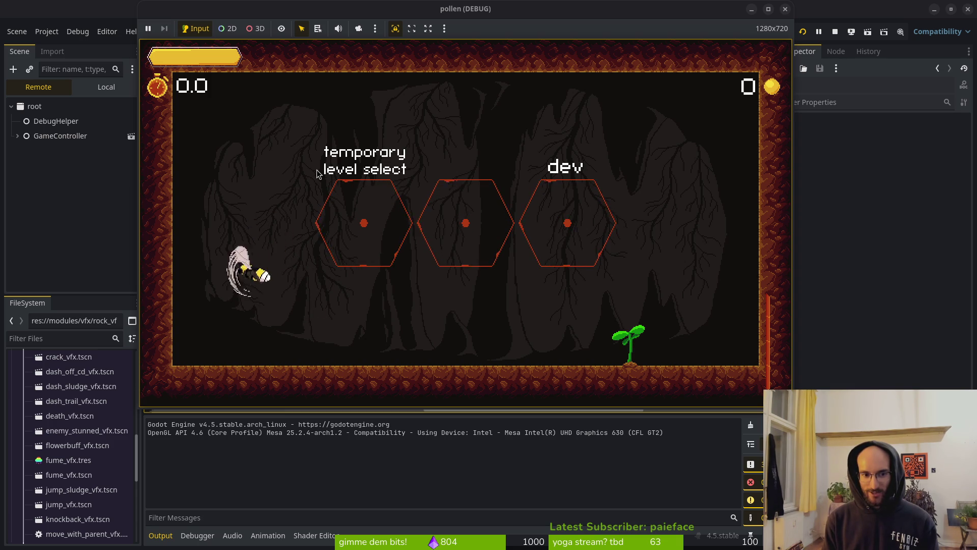
key("space")
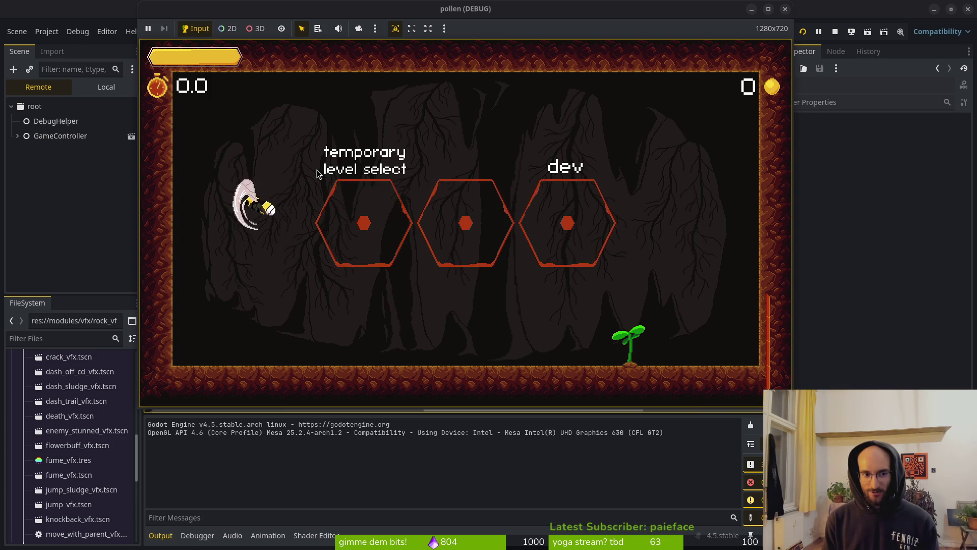
key("space")
key("space")
key("space")
key("space")
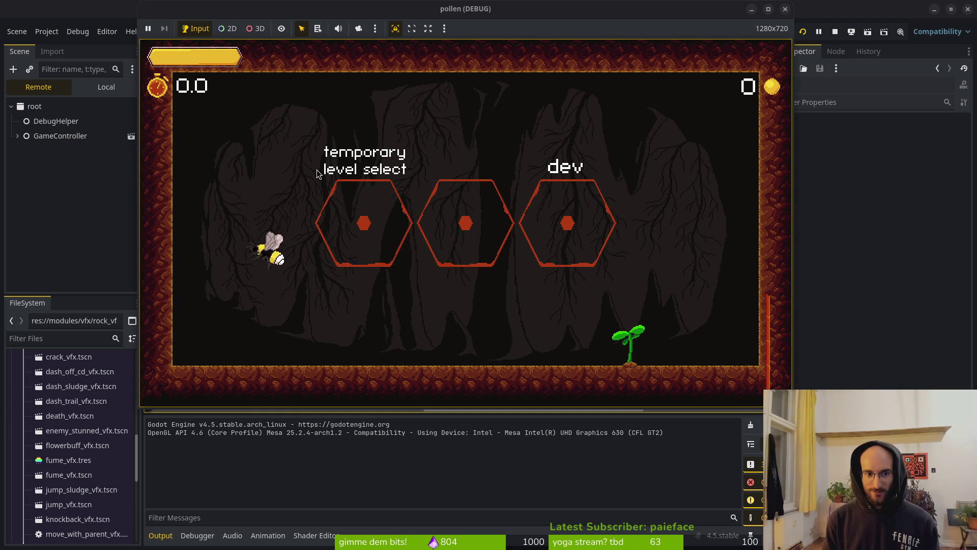
Fly the bee around the dev portal, testing the dash and swirl moves
key("space")
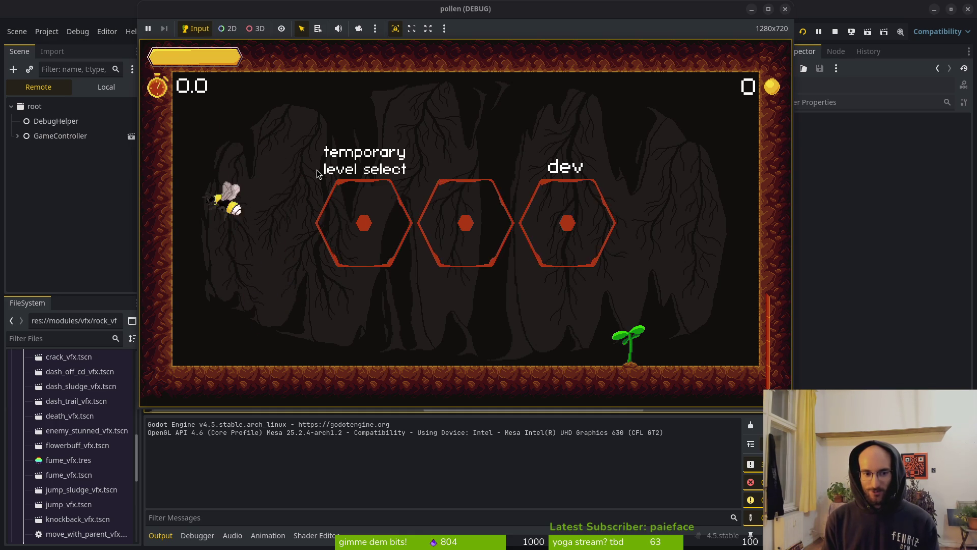
key("Right")
key("space")
key("Left")
key("space")
key("Right")
key("space")
key("space")
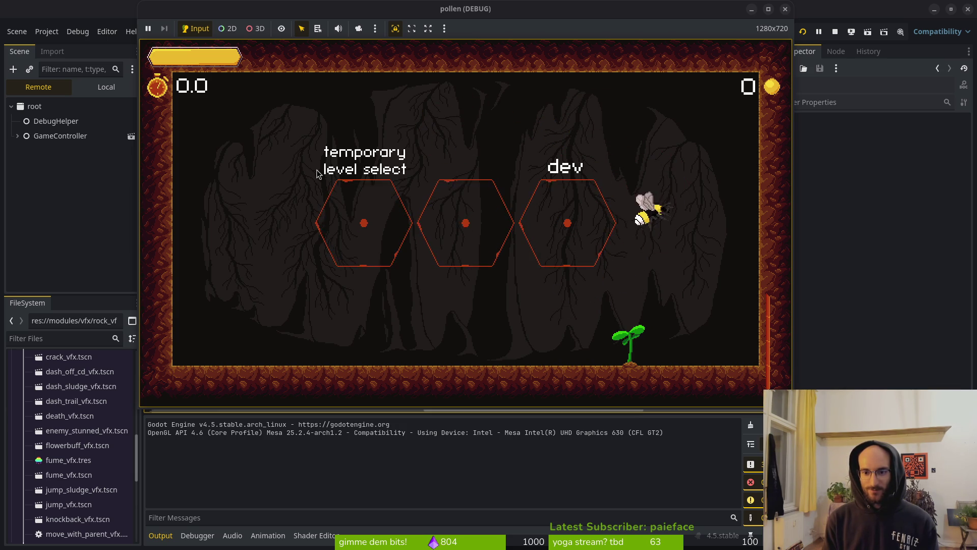
key("space")
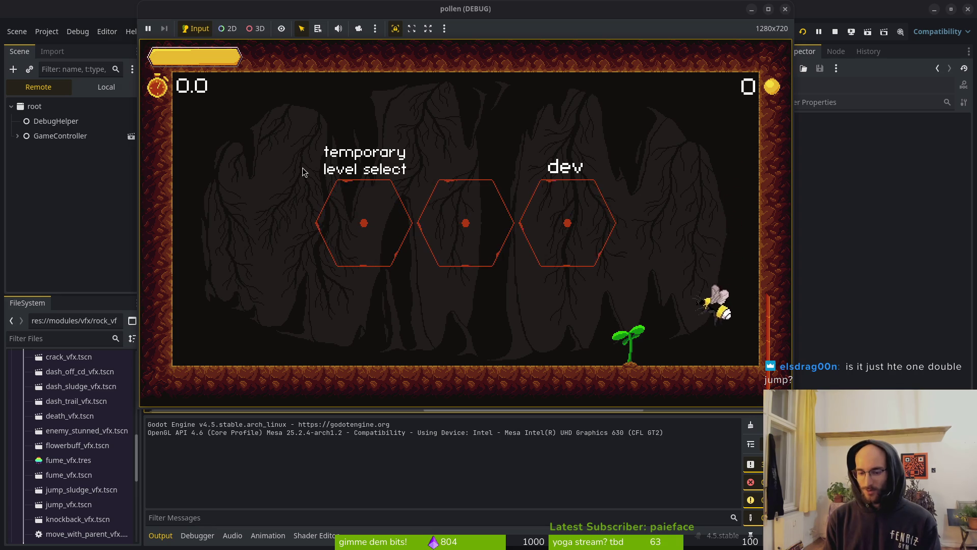
Test wall jumps and the dash-to-wall cling, then stop the game
key("space")
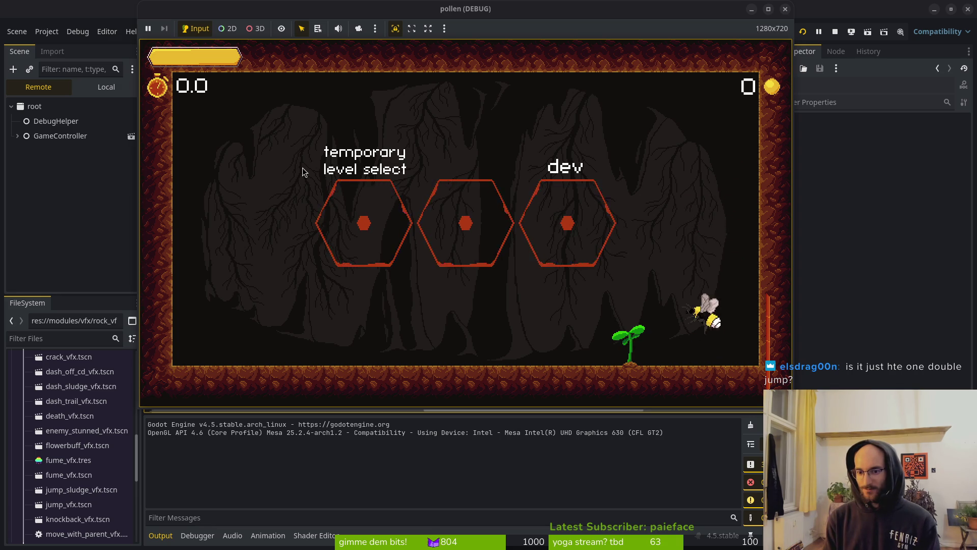
key("space")
key("space")
key("space")
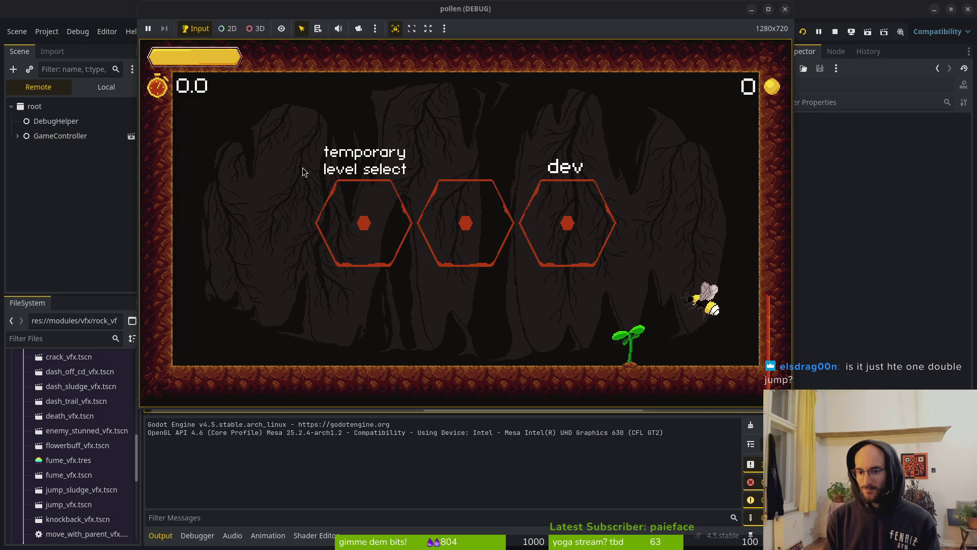
key("space")
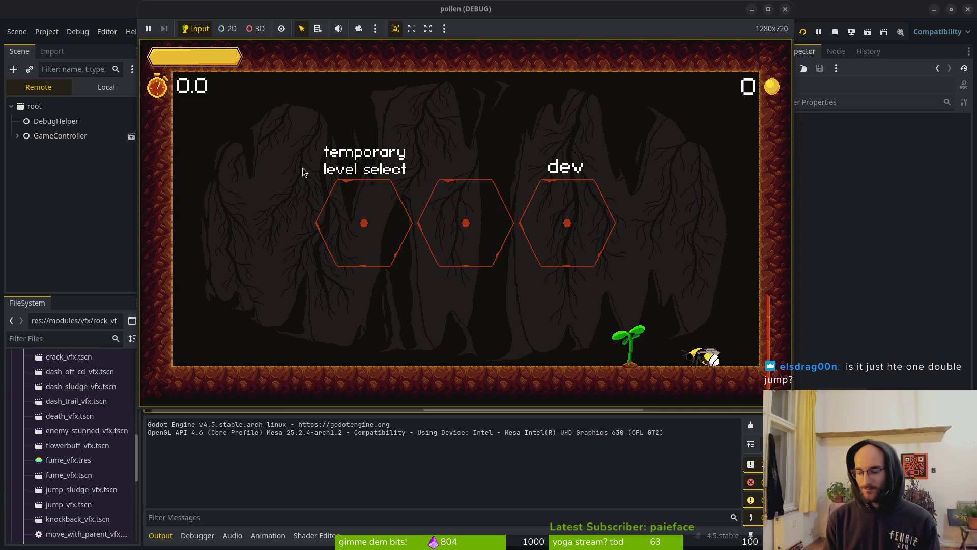
key("space")
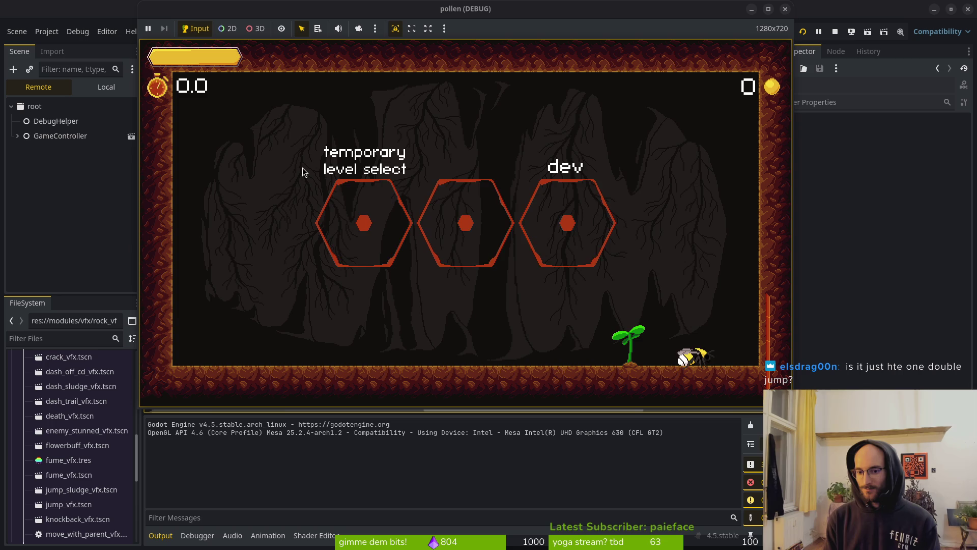
key("space")
key("shift")
key("a")
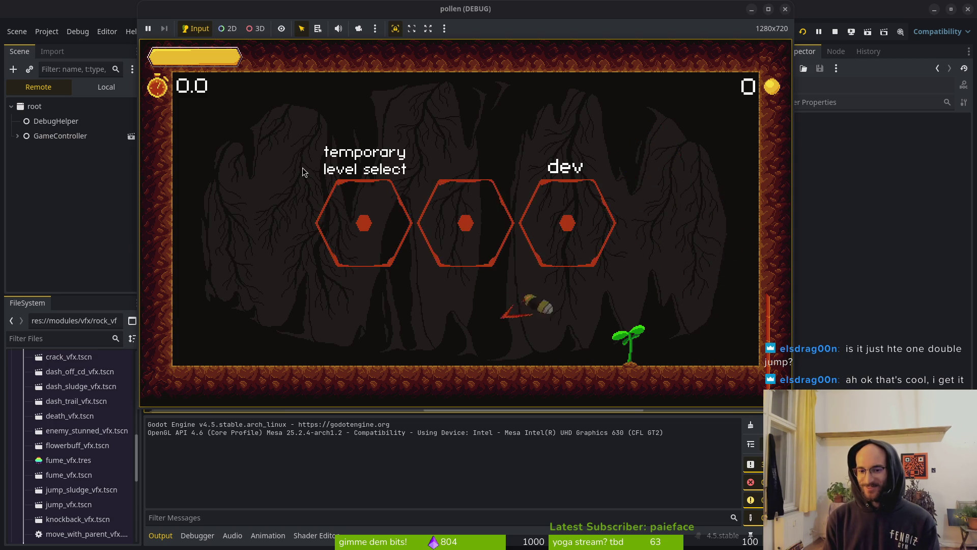
key("space")
key("shift")
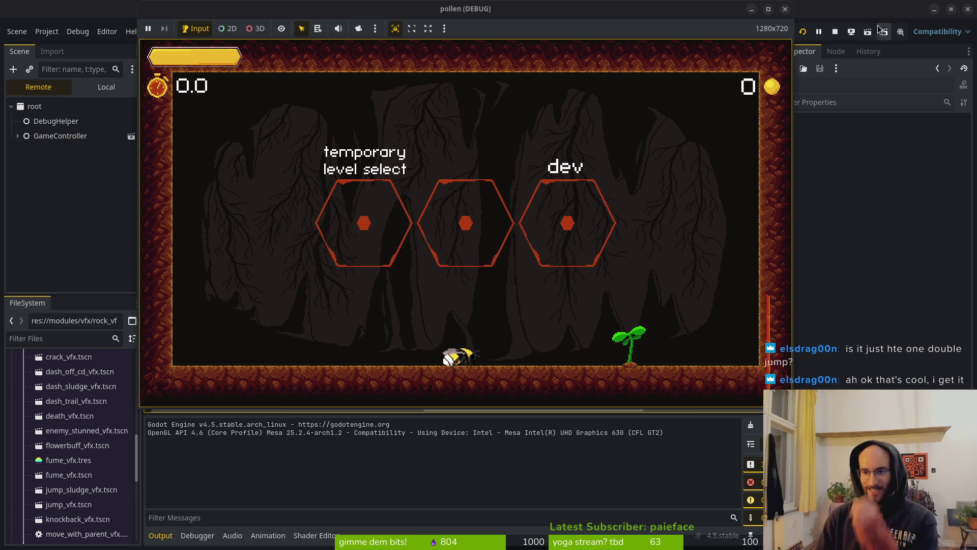
left_click(786, 9)
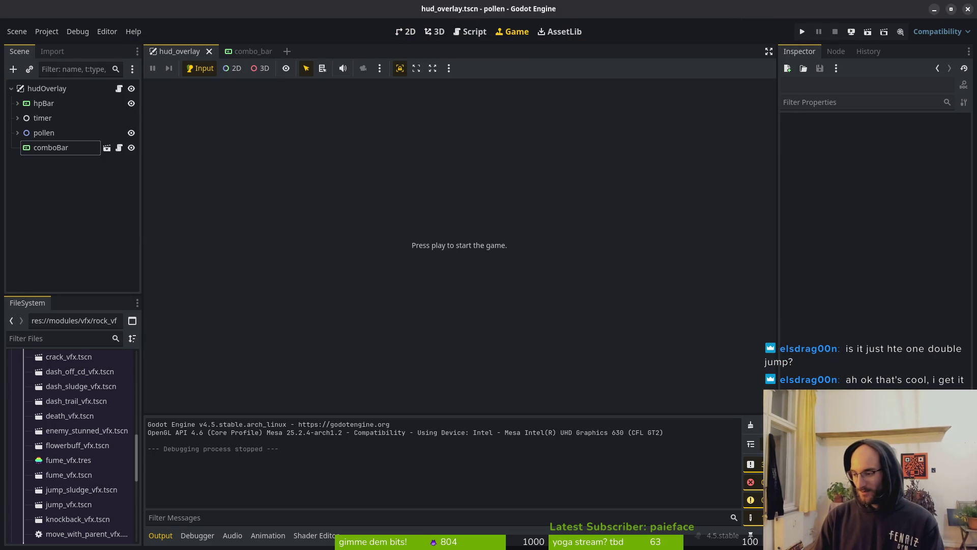
Pan around the orange combo bar artwork in combobar.aseprite
key("alt+Tab")
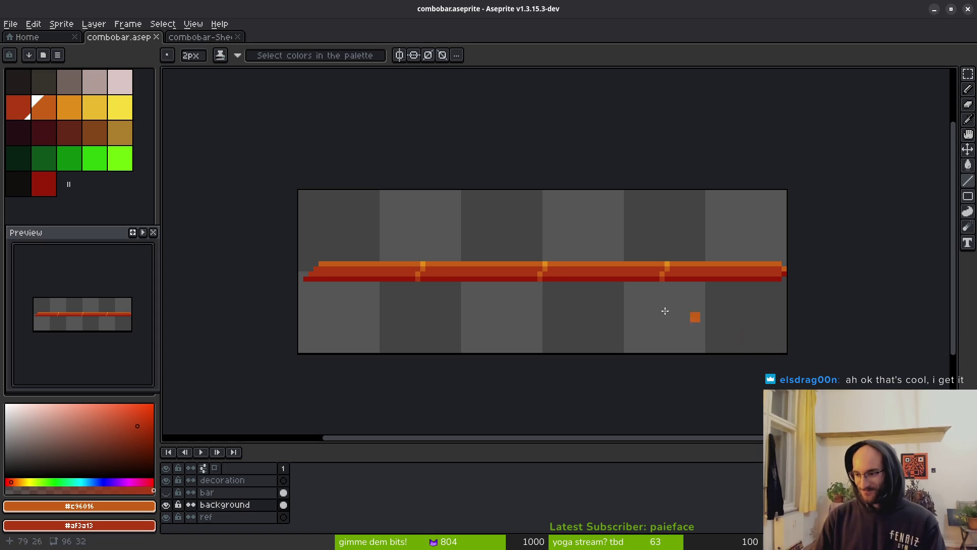
left_click_drag(534, 278, 518, 258)
scroll(570, 264, "right", 1)
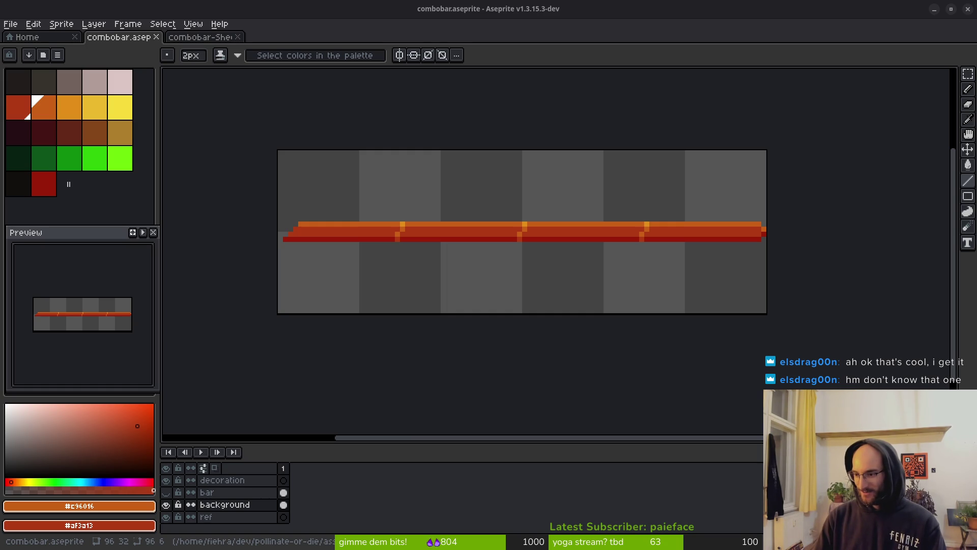
key("alt+Tab")
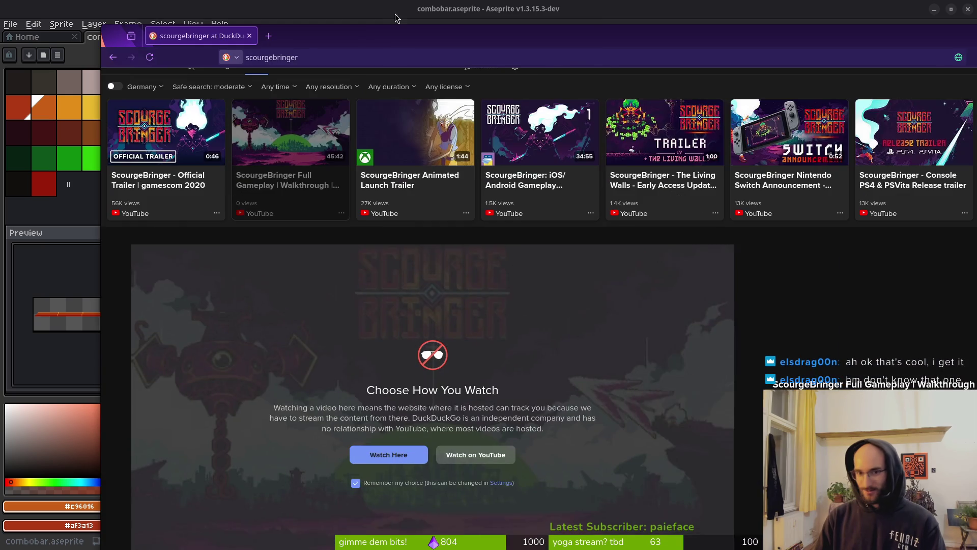
Play the ScourgeBringer Full Gameplay video inline, move the browser window, and seek to 9:20
left_click(388, 454)
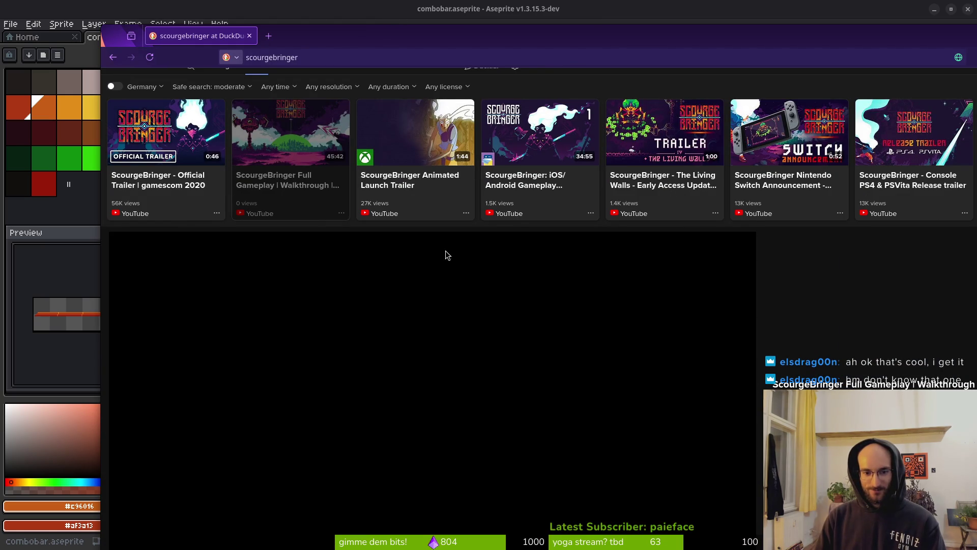
left_click_drag(383, 37, 340, 23)
scroll(441, 376, "down", 2)
left_click_drag(198, 482, 131, 482)
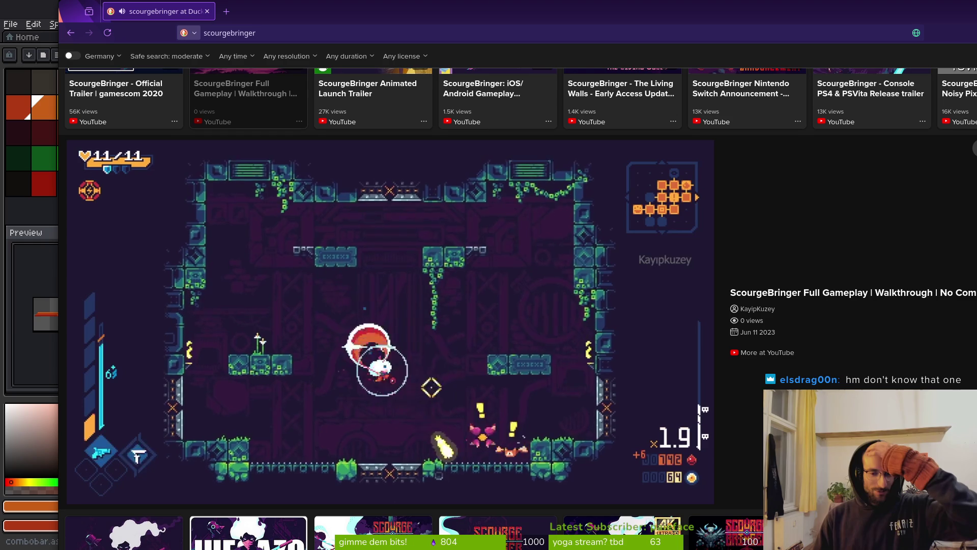
mouse_move(535, 459)
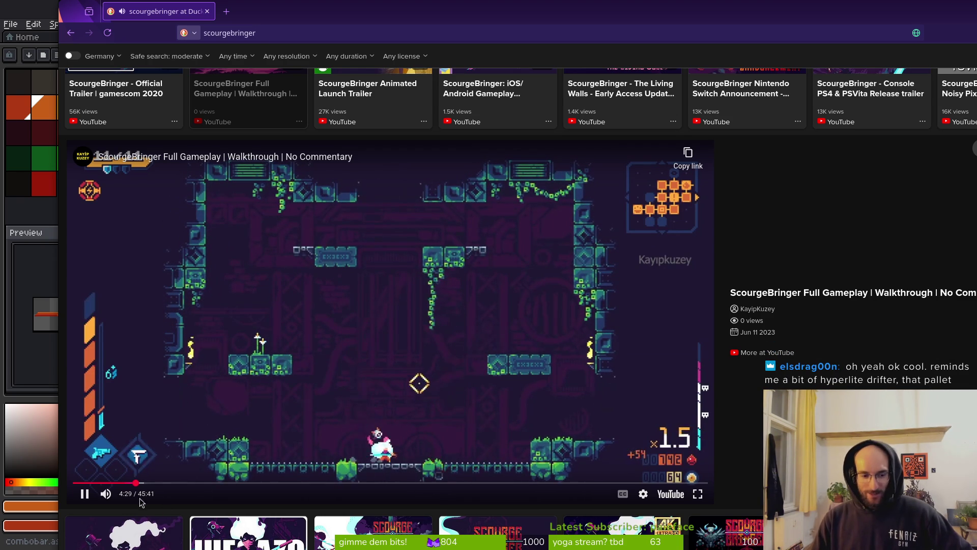
left_click(203, 482)
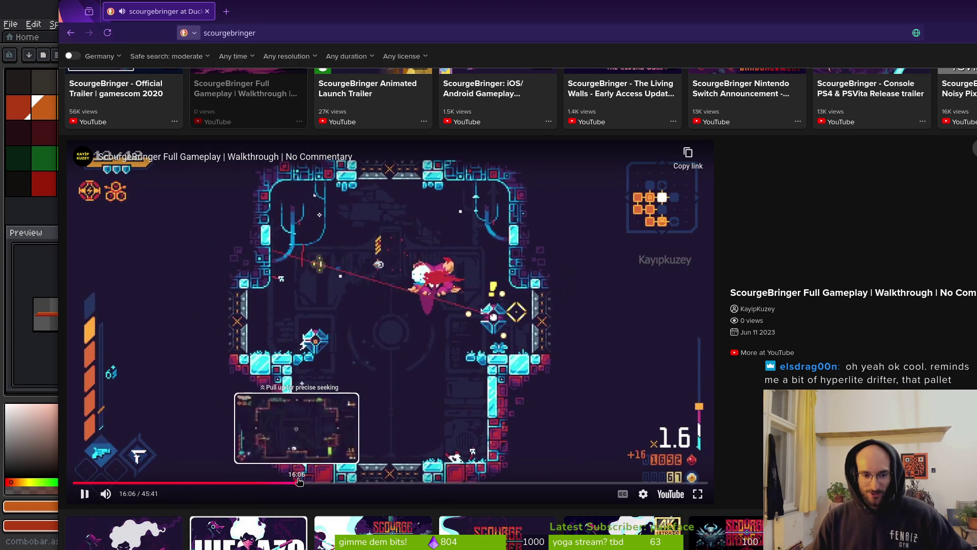
Skip the video to 16:06, 17:07 and 27:36, then close the browser
left_click(299, 481)
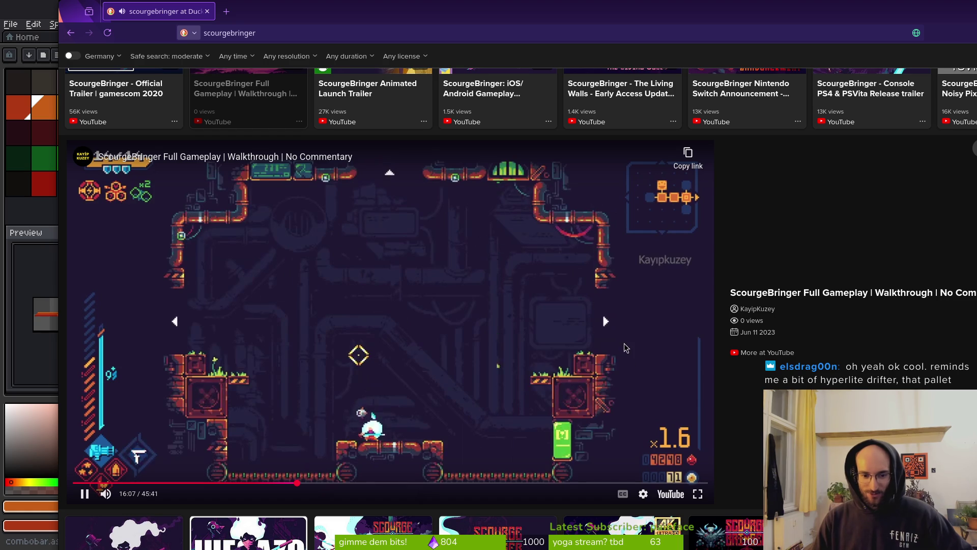
left_click(311, 482)
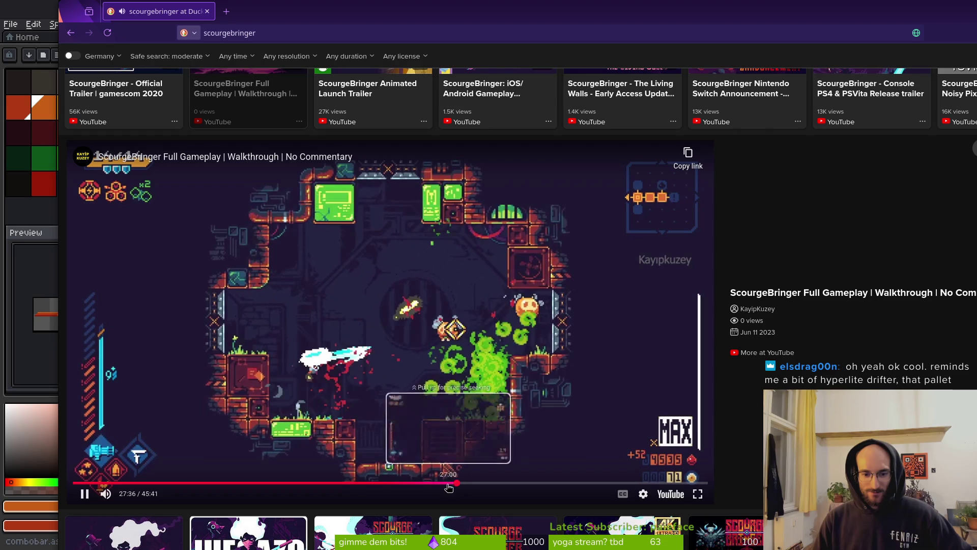
left_click(458, 483)
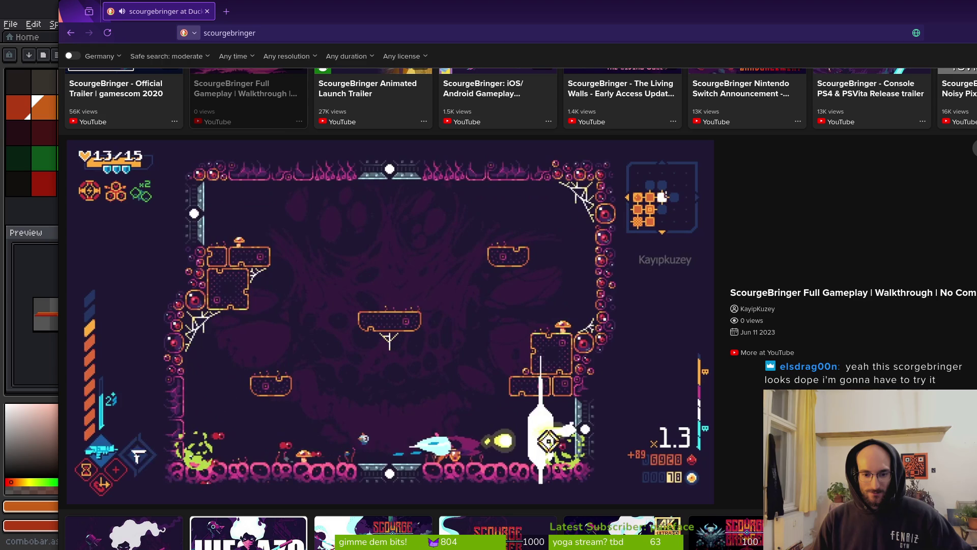
left_click(207, 13)
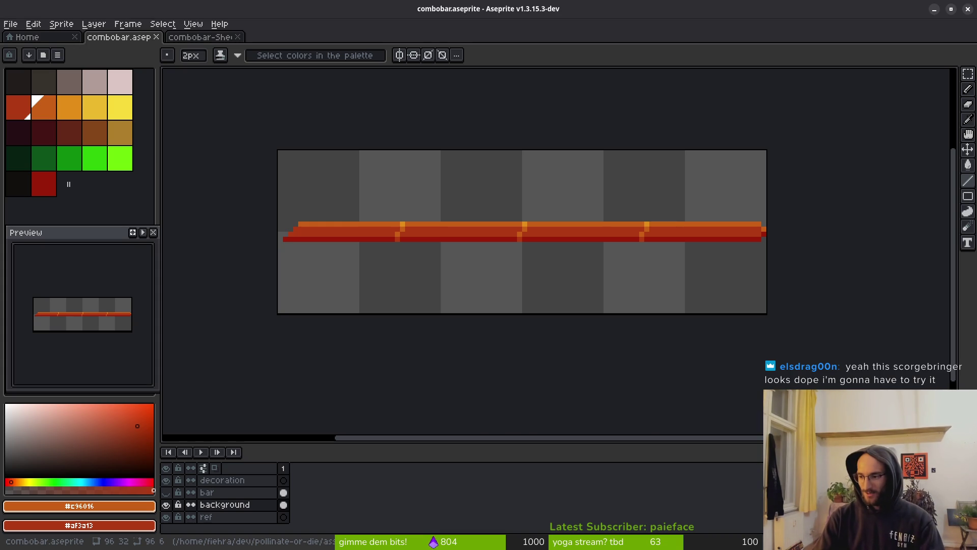
Save hud_overlay in the 2D editor and pan to show the whole HUD with its vertical combo bar
key("alt+Tab")
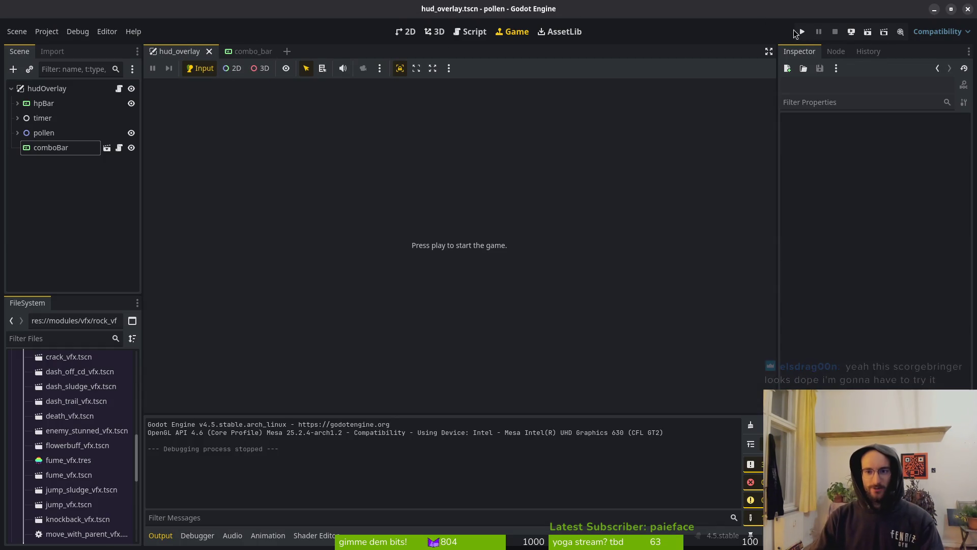
left_click(406, 31)
key("ctrl+s")
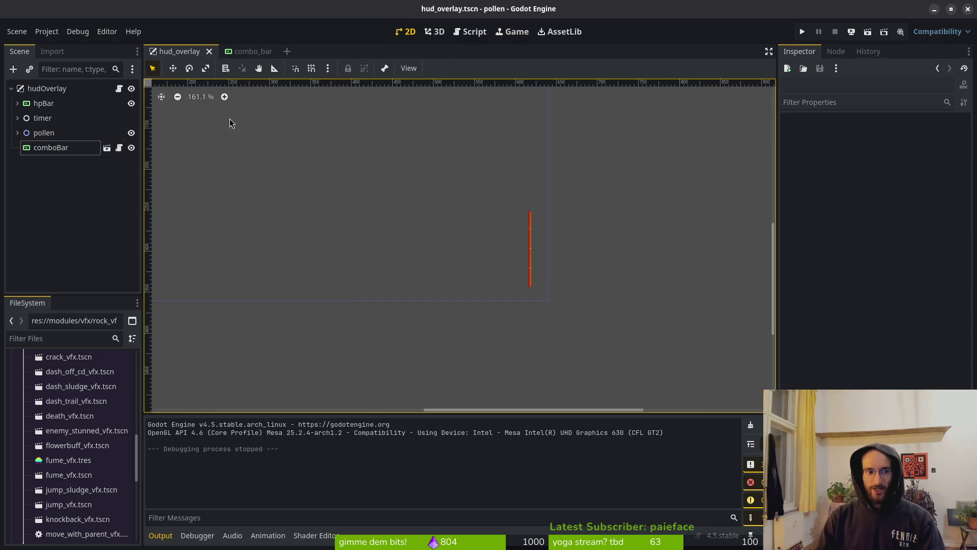
scroll(476, 251, "down", 3)
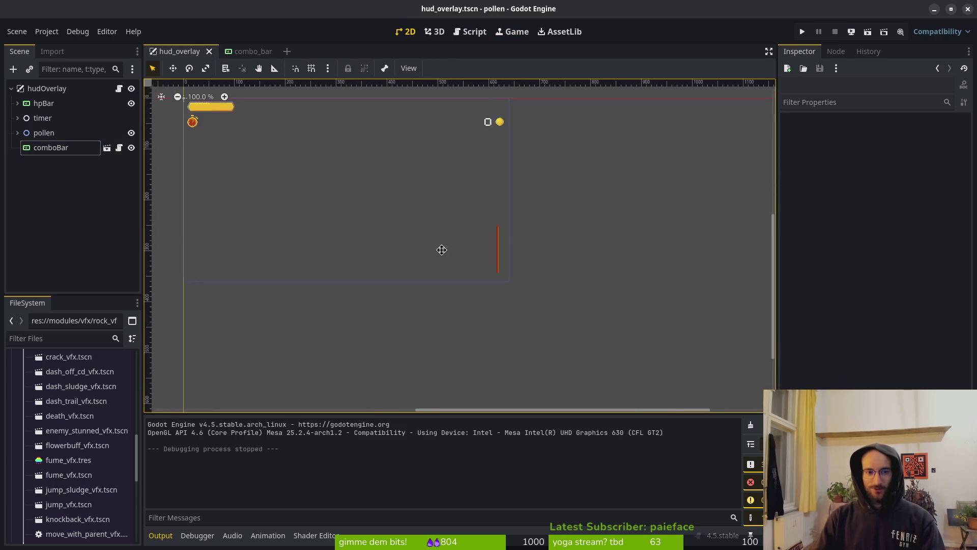
scroll(591, 280, "up", 1)
mouse_move(599, 314)
left_mouse_down()
mouse_move(559, 294)
mouse_move(573, 294)
left_mouse_up()
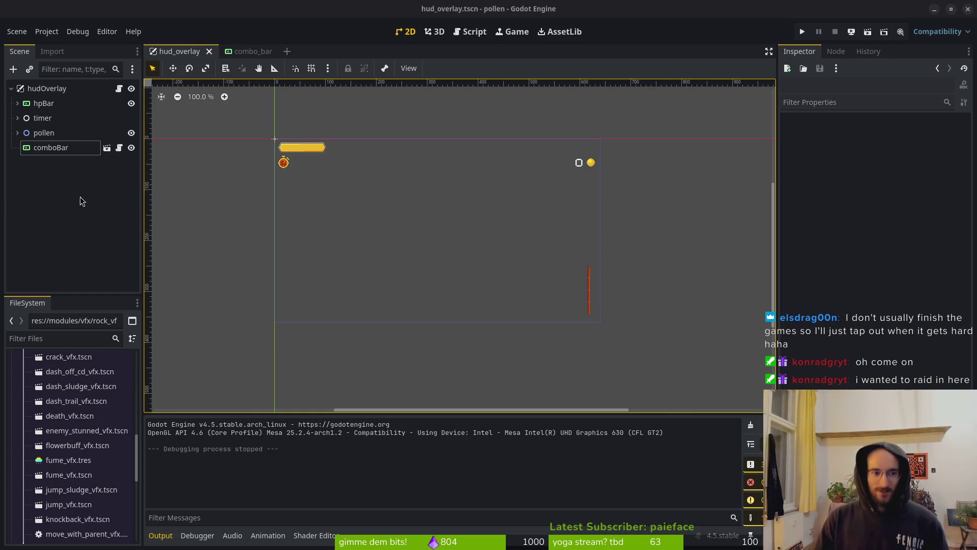
left_click(95, 202)
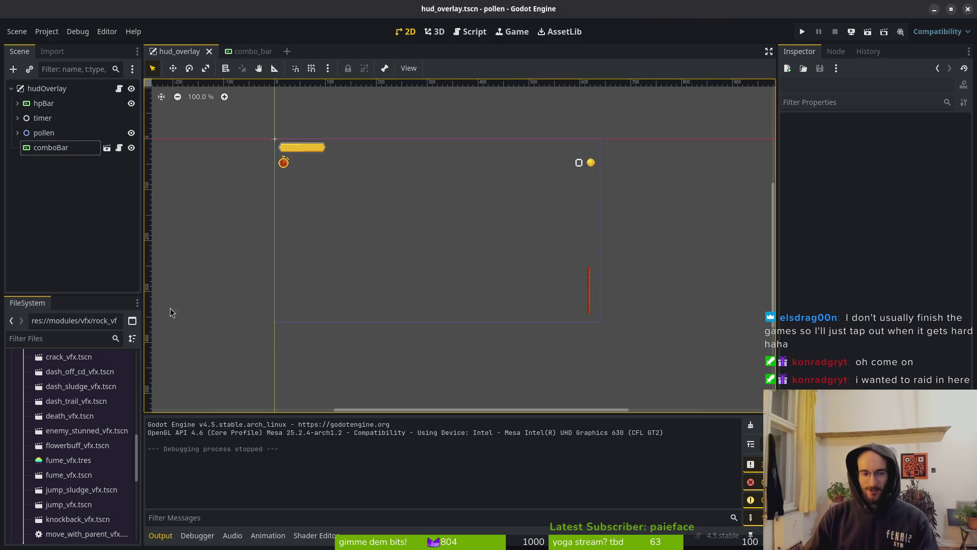
key("alt+Tab")
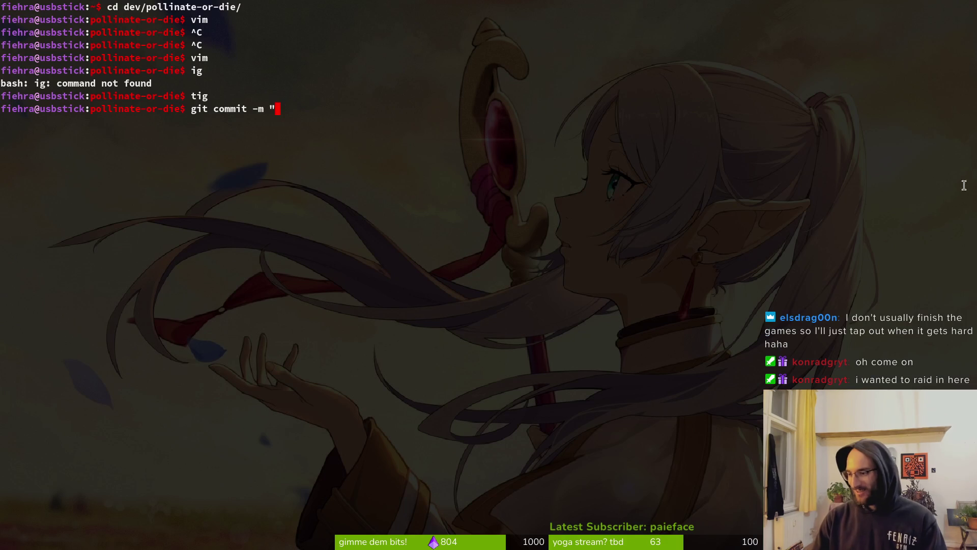
Write the commit message 'added gpu particles on projectile' in the git commit command
key("BackSpace")
key("BackSpace")
key("BackSpace")
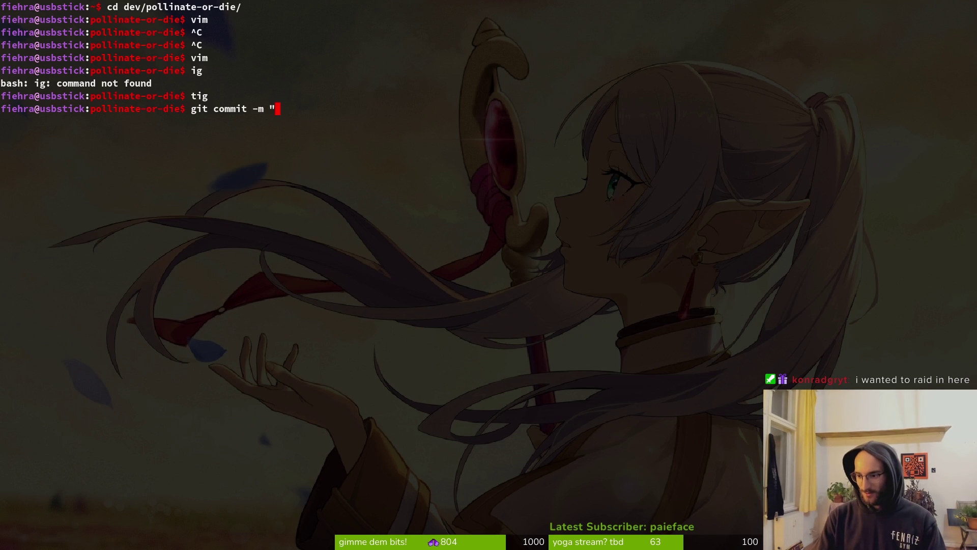
type("ad")
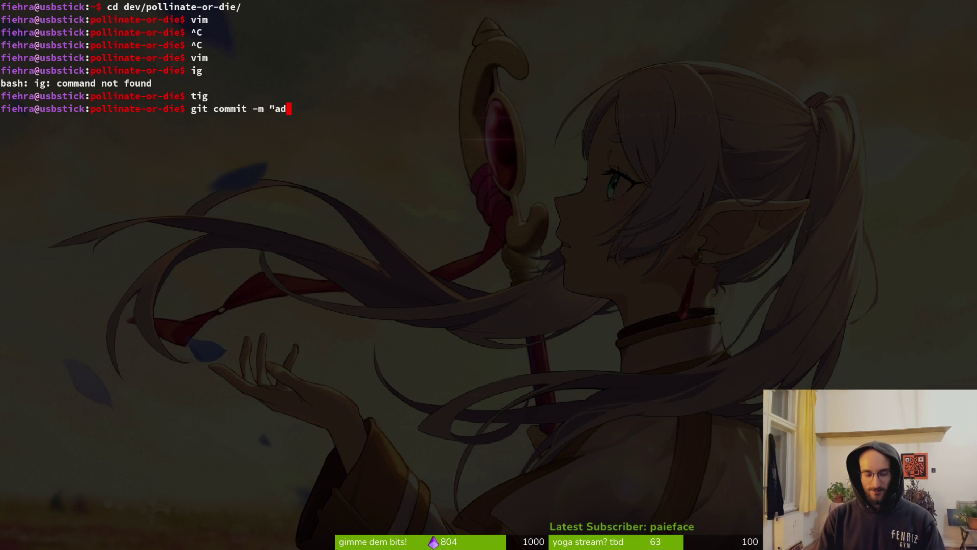
type("ded gpu par")
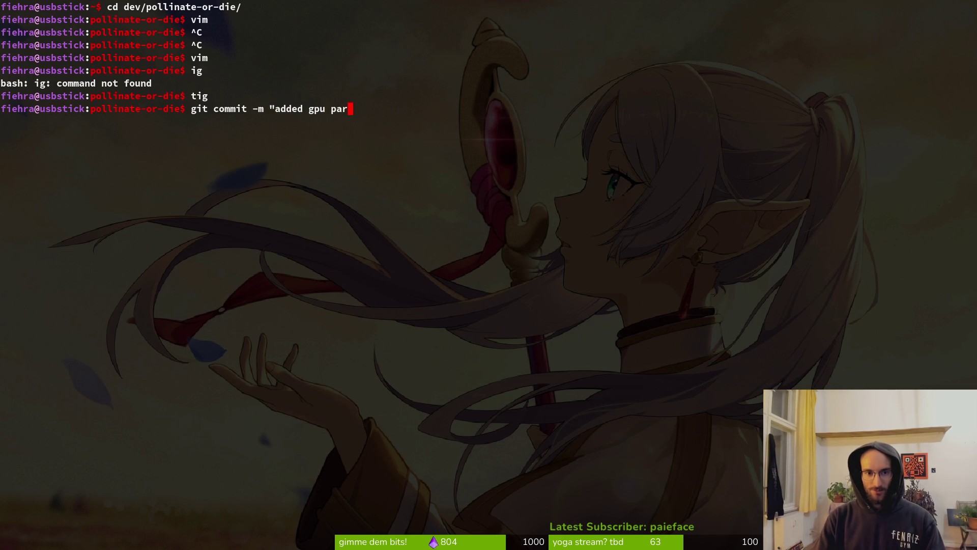
type("ticles on projectile")
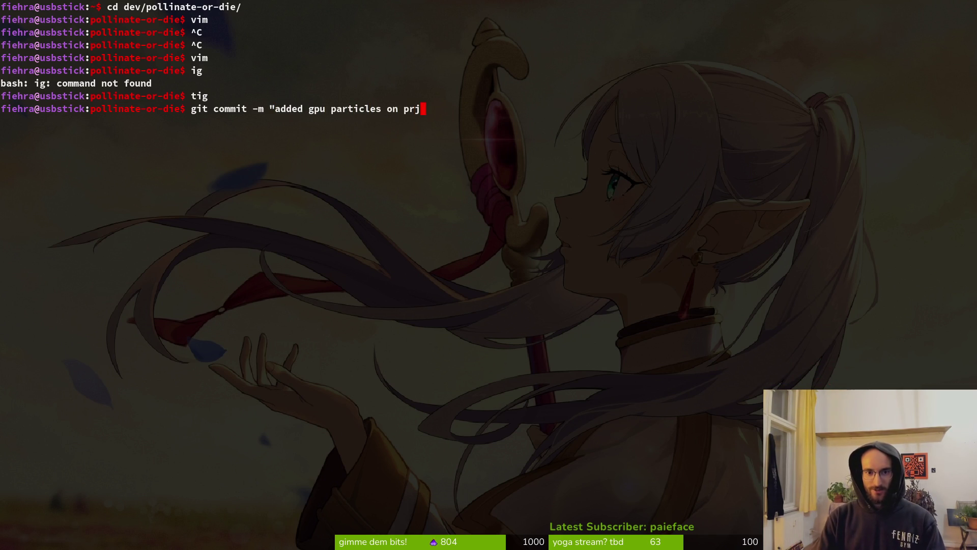
Run the particles commit, then stage game.controller.gd and combo_bar.tscn in tig status
key("Return")
type("tig")
key("Return")
key("s")
key("Down")
key("Down")
key("Down")
key("Return")
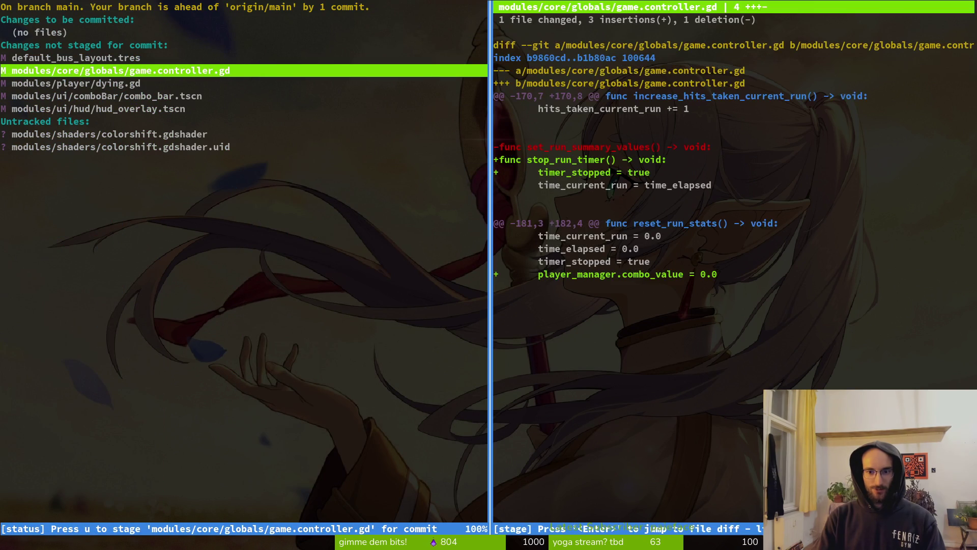
key("u")
key("q")
key("Down")
key("Return")
key("u")
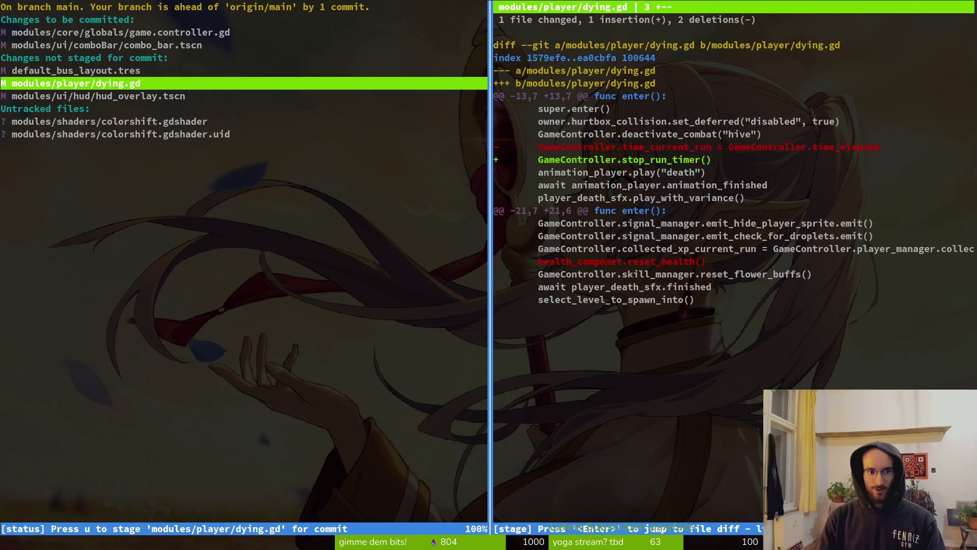
Stage hud_overlay.tscn, review the dying.gd and default_bus_layout.tres diffs, and leave tig
key("Down")
key("u")
key("q")
key("Down")
key("Down")
key("Up")
key("Up")
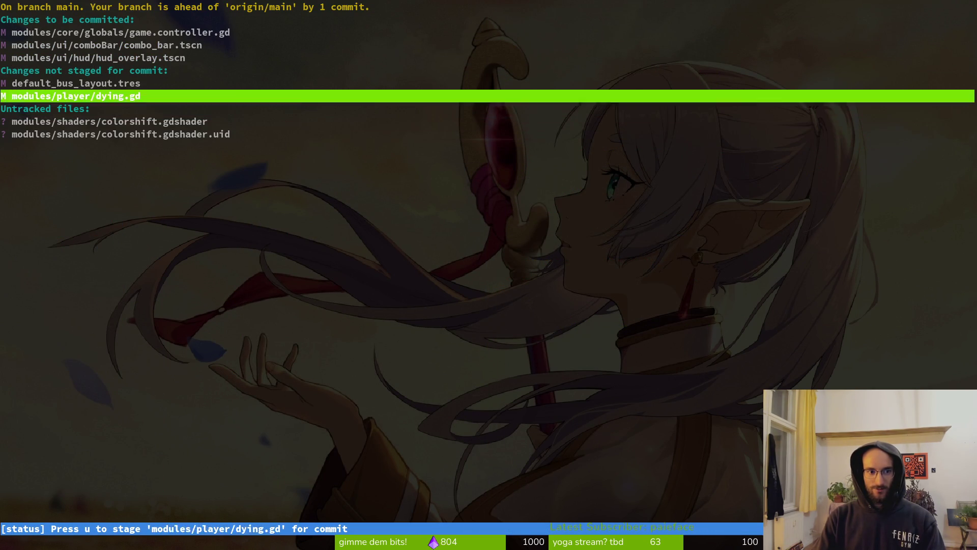
key("Return")
key("Up")
key("q")
key("q")
Commit as 'improved art and logic for combo bar' and push to main
type("git commit -")
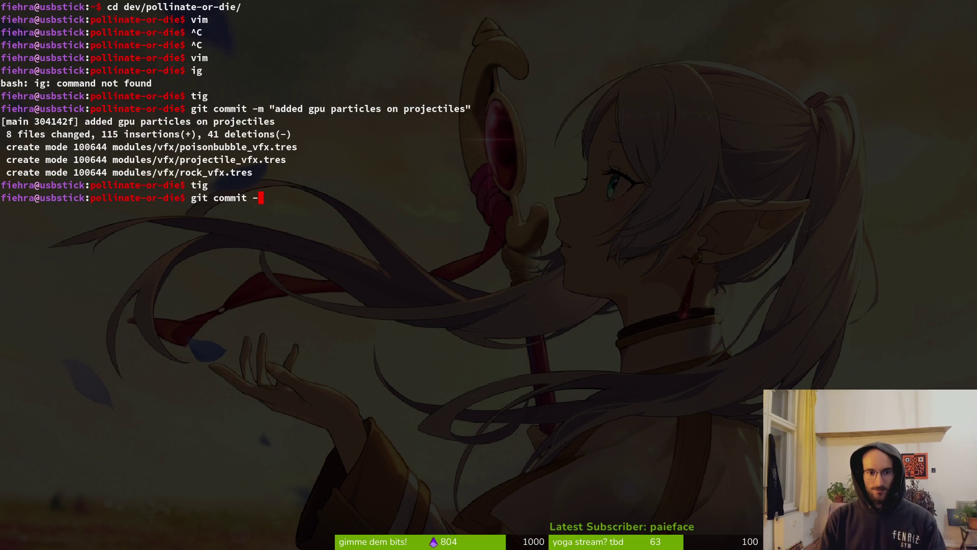
type("m \"improbed")
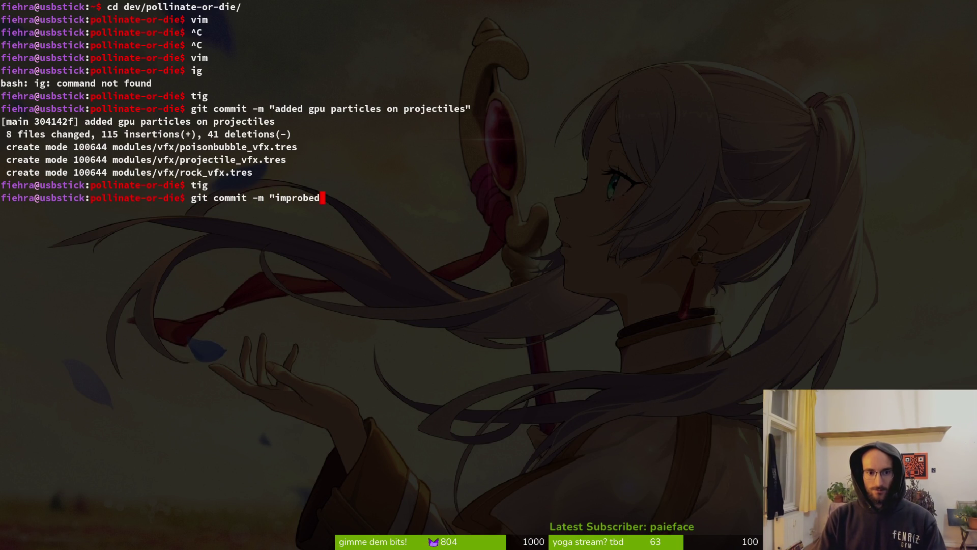
key("BackSpace")
type("v")
type("art a")
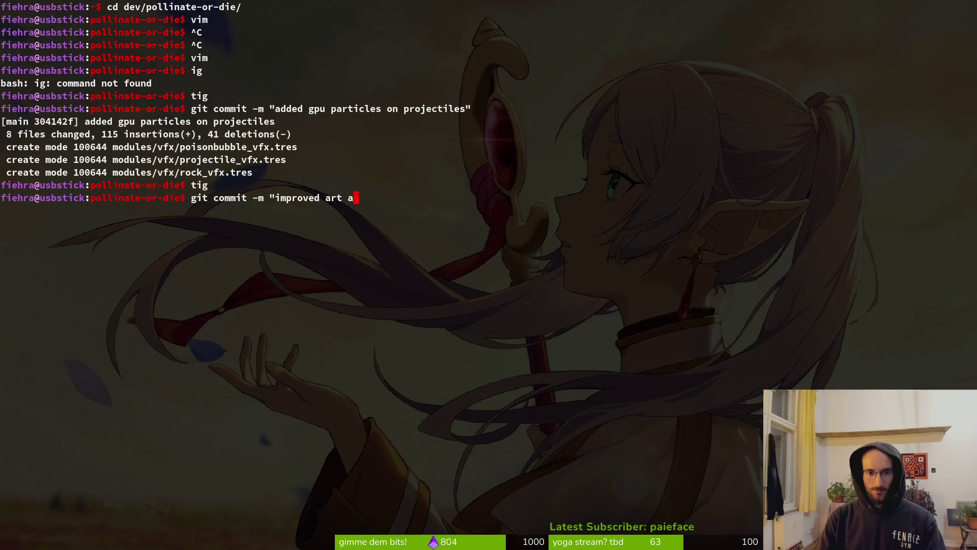
type("nd logic r comb")
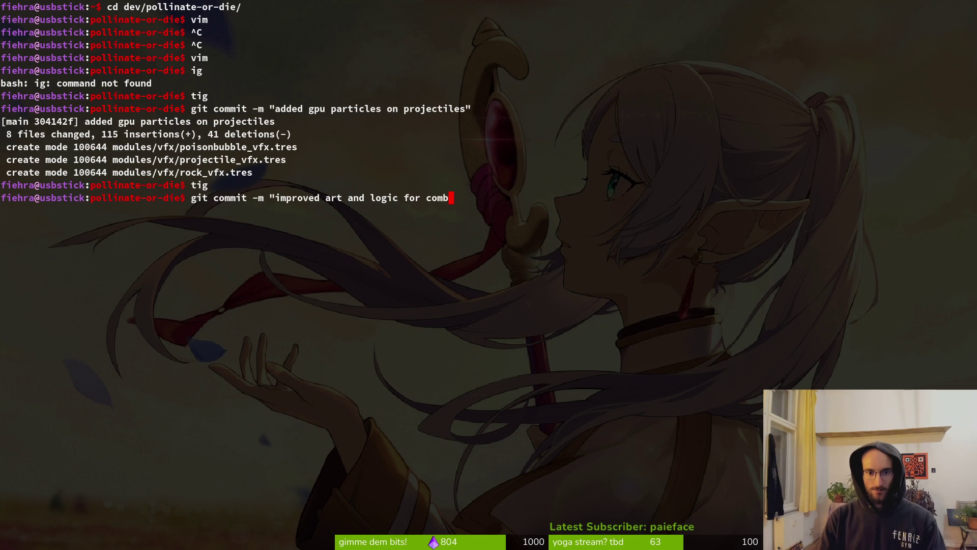
type("o bargit pus")
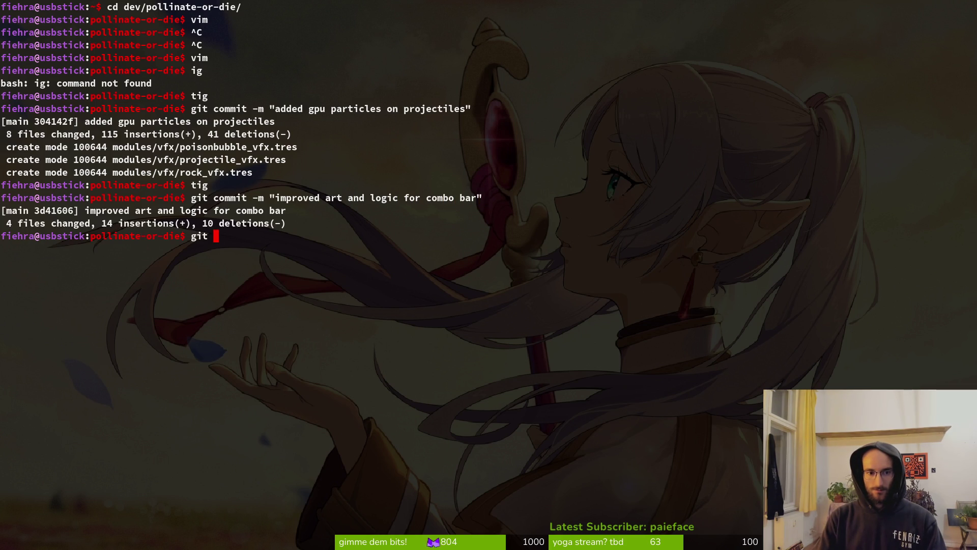
key("Return")
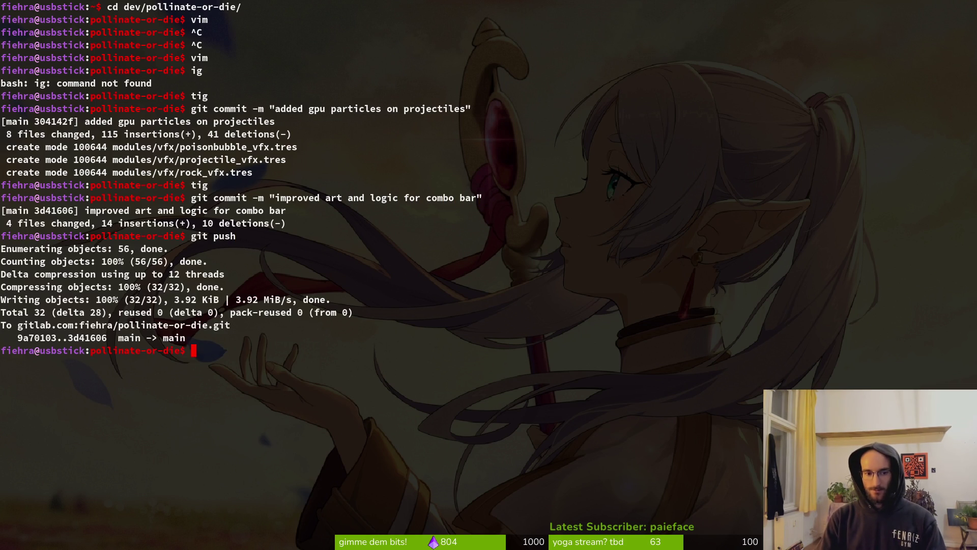
Review the remaining changes in tig, then list the project's top-level files
type("tig")
key("Return")
key("Down")
key("Down")
type("q")
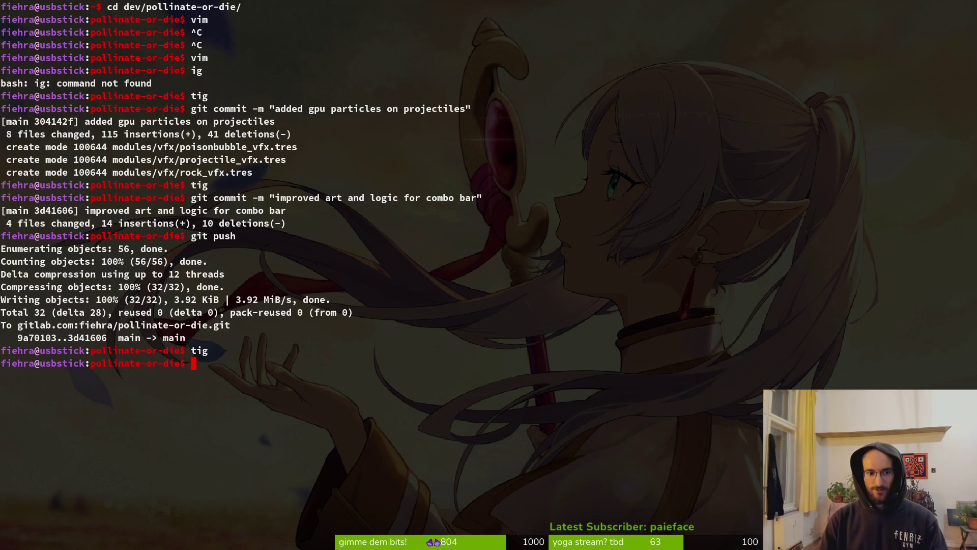
type("ls")
key("Return")
Go into modules/shaders and delete colorshift.gdshader
type("cd modules/shaders/")
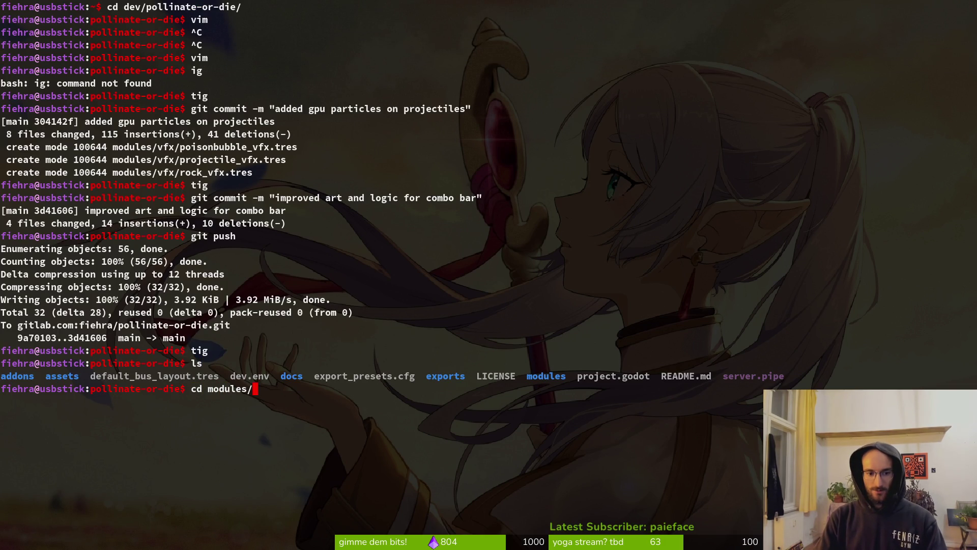
key("Return")
type("ls")
key("Return")
type("rm ")
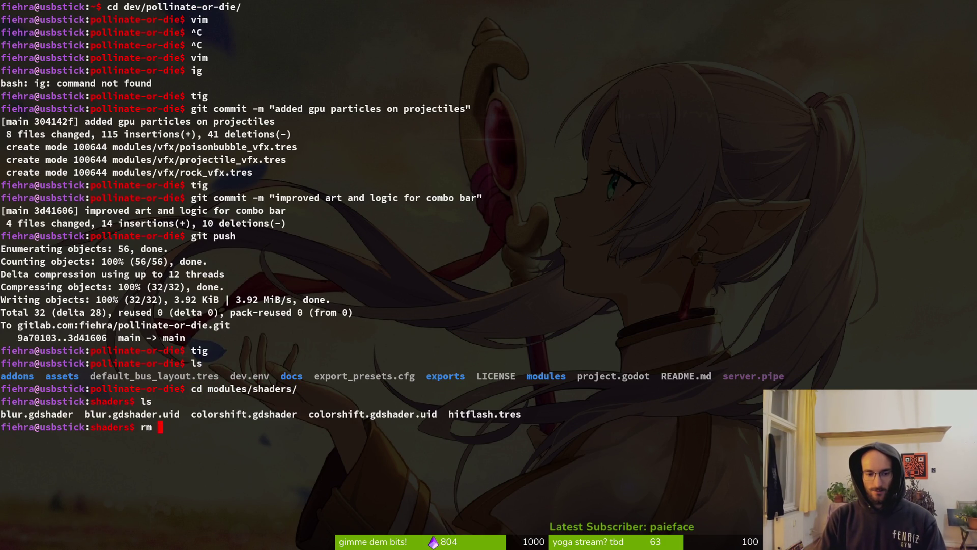
type("-")
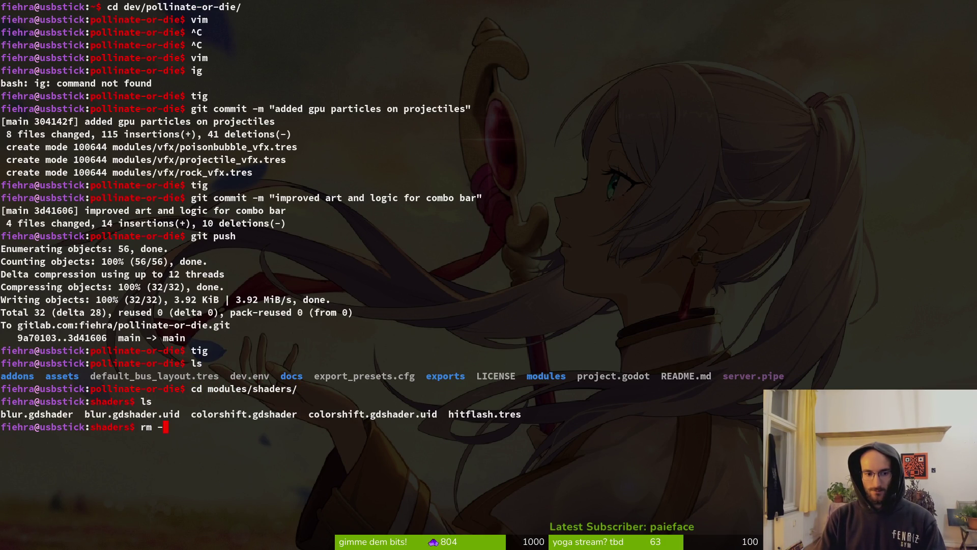
type("rf co")
key("Tab")
key("Return")
Delete the colorshift shader's .uid file and confirm the removal with ls and tig
key("Up")
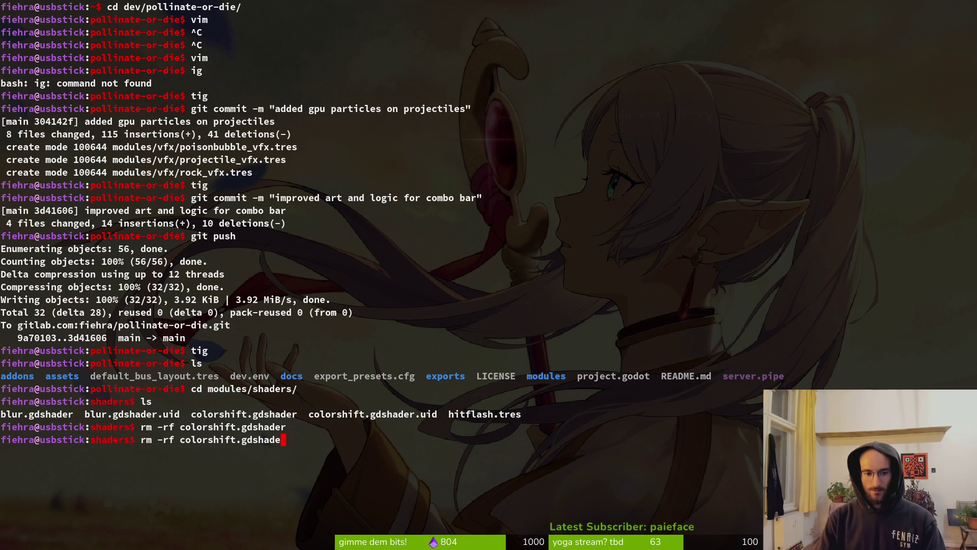
key("BackSpace")
key("BackSpace")
key("Tab")
key("Return")
type("ls")
key("Return")
type("tig")
key("Return")
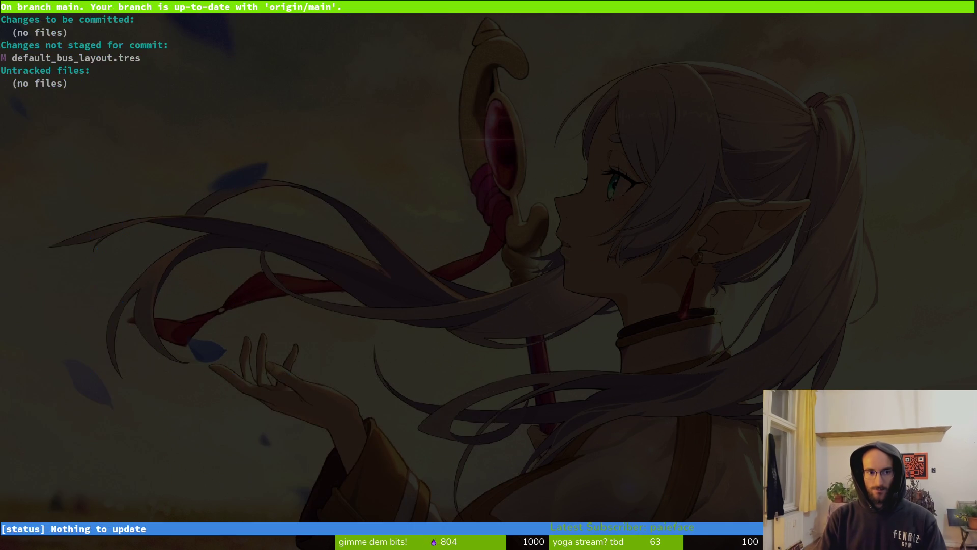
Return to the dev/pollinate-or-die project folder
type("q")
type("cd")
key("Return")
type("cd dev/pollinate-or-die/")
key("Return")
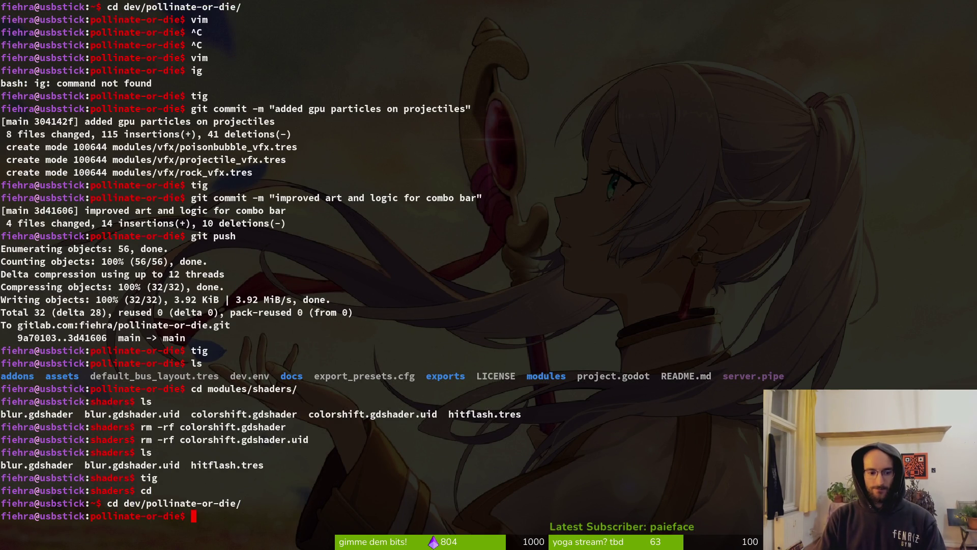
key("alt+Tab")
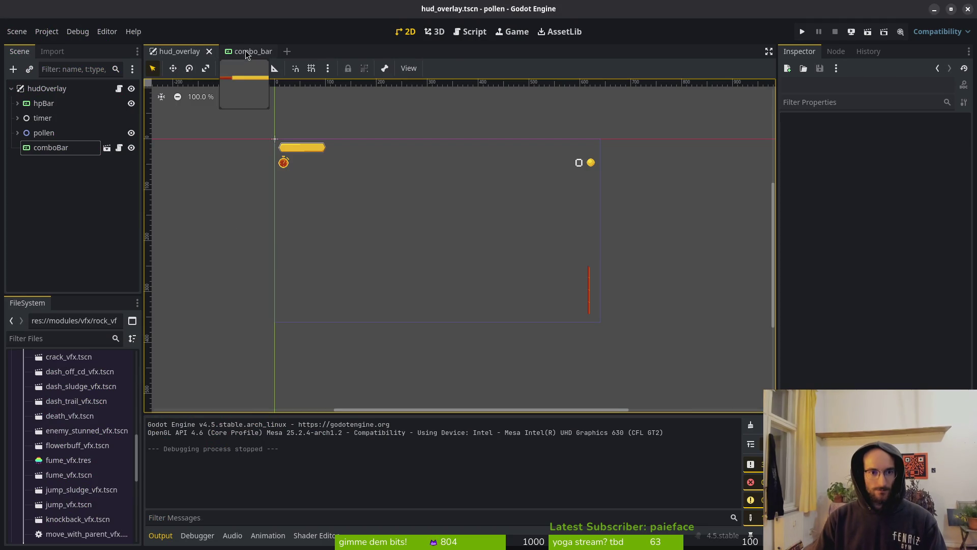
Glance at the combo_bar scene, return to hud_overlay, and collapse its hudOverlay node
left_click(250, 51)
left_click(188, 51)
scroll(515, 211, "down", 5)
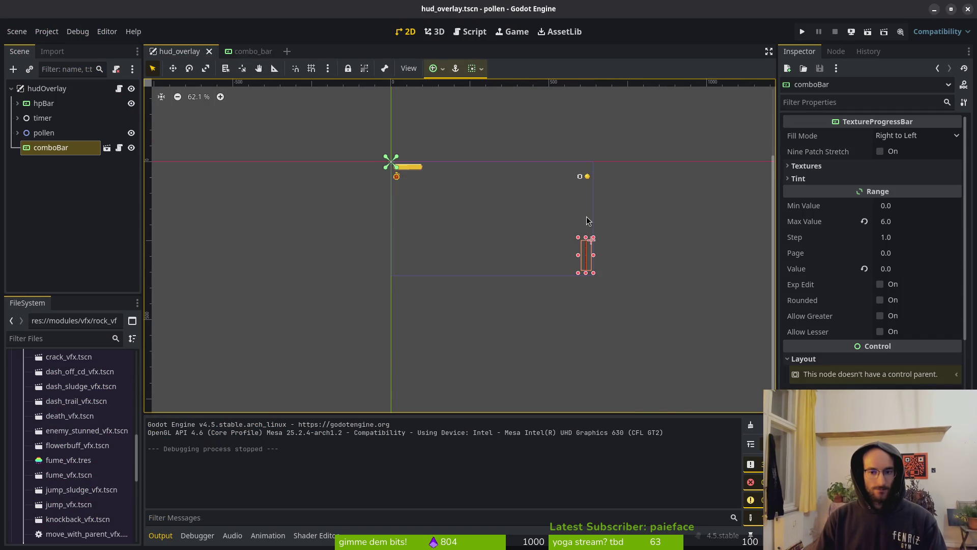
scroll(503, 212, "right", 3)
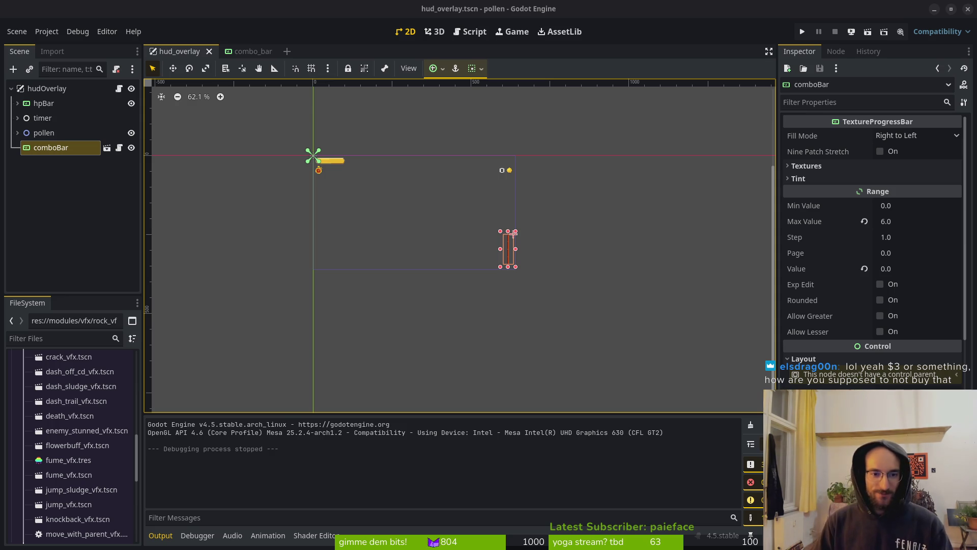
scroll(526, 269, "up", 4)
scroll(562, 305, "down", 2)
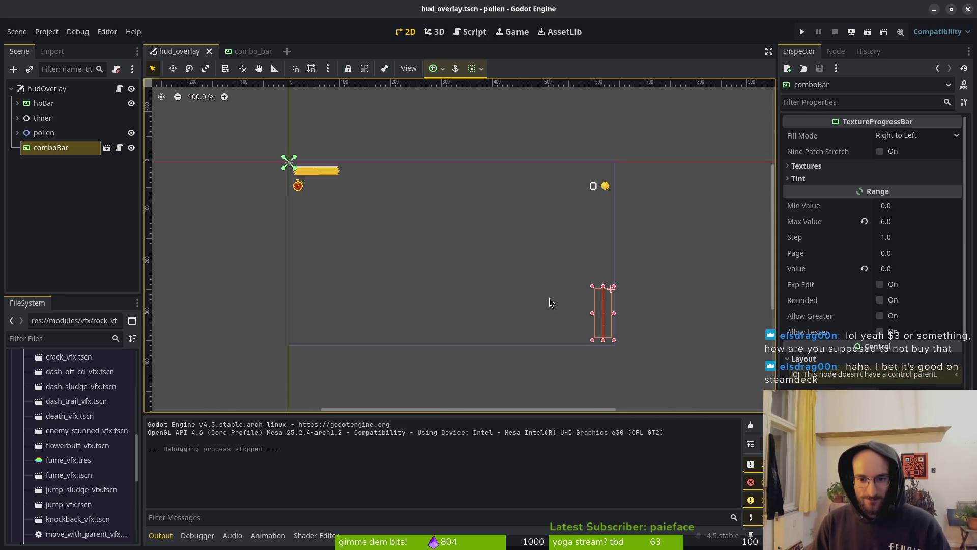
scroll(557, 301, "up", 3)
scroll(549, 282, "down", 2)
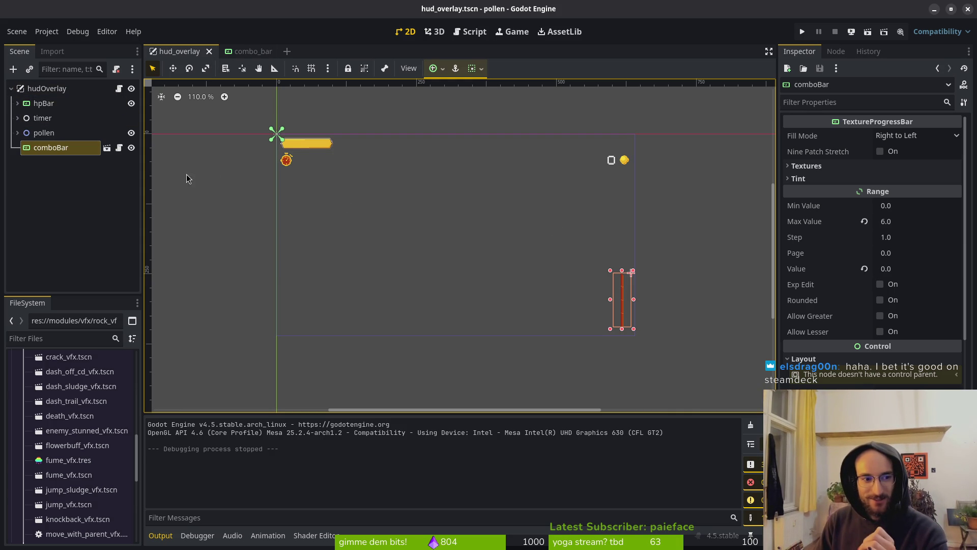
left_click(11, 89)
Close the combo_bar scene tab and quit the Godot editor
left_click(250, 57)
middle_click(259, 55)
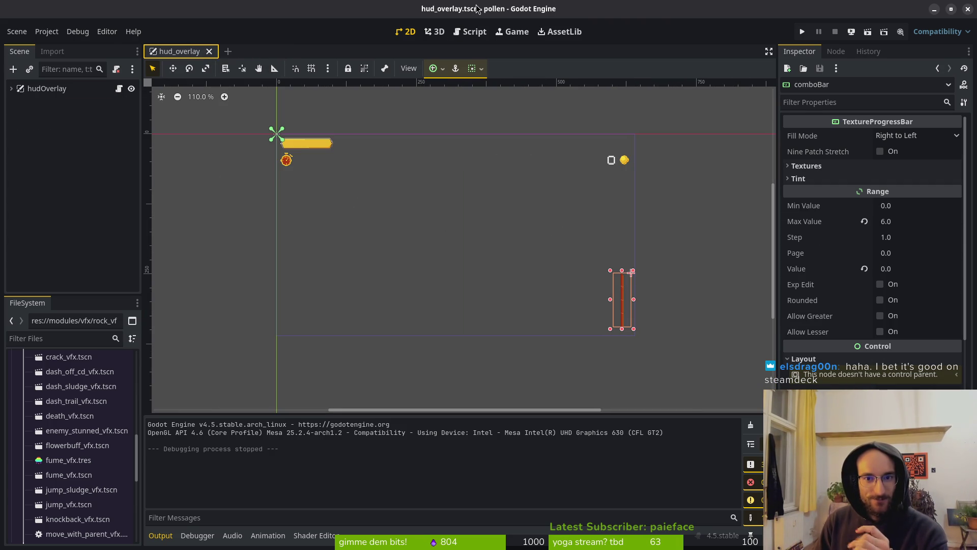
left_click(967, 11)
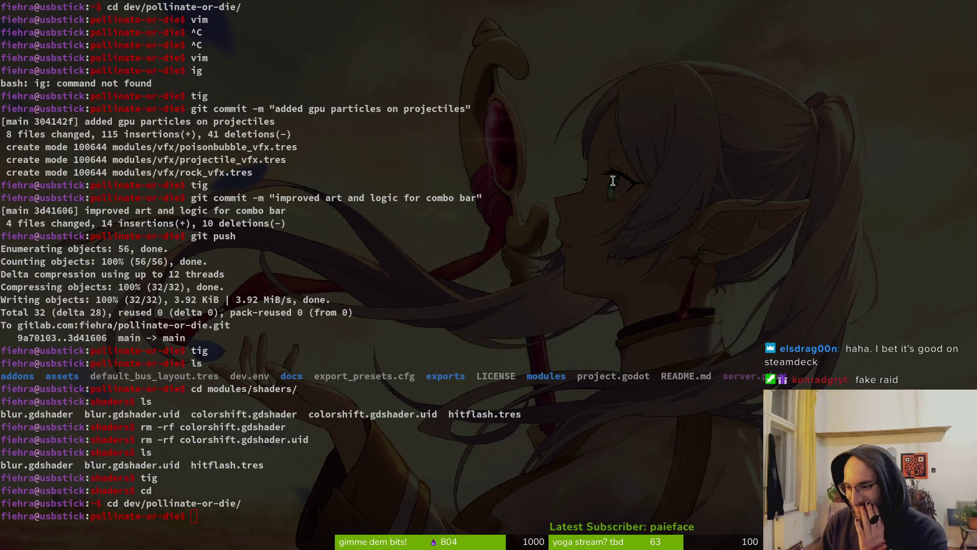
Switch to Aseprite, close the combobar, combobar-Sheet and Home tabs, then quit Aseprite
key("alt+Tab")
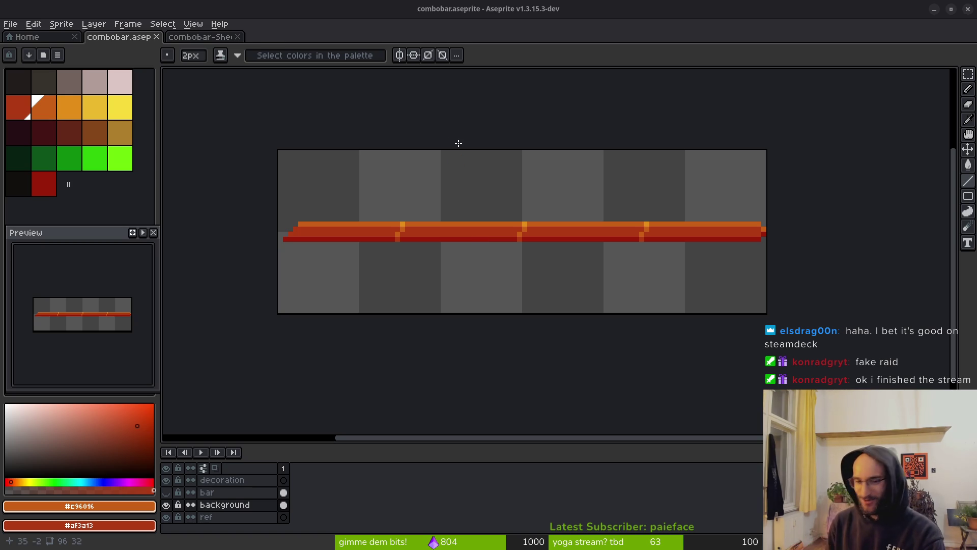
left_click(156, 38)
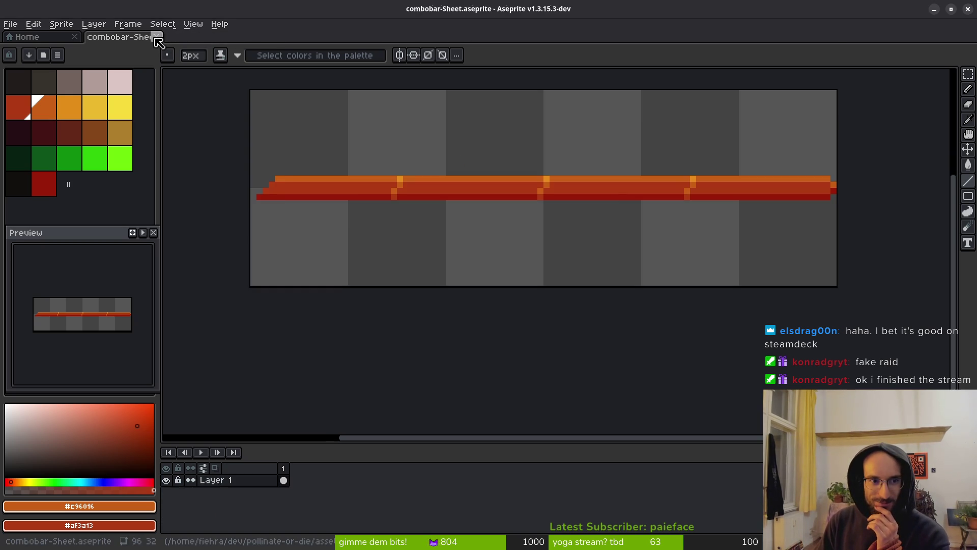
left_click(157, 37)
left_click(75, 37)
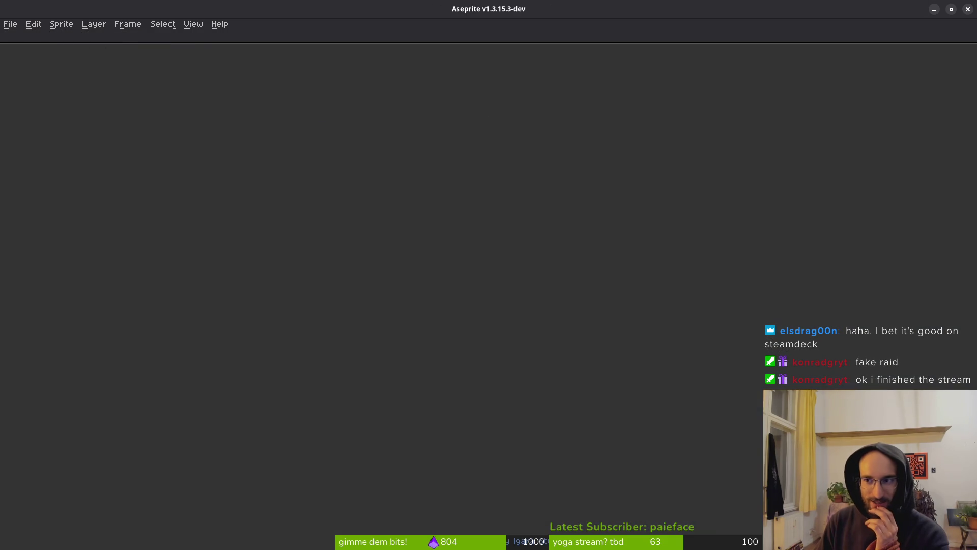
left_click(967, 10)
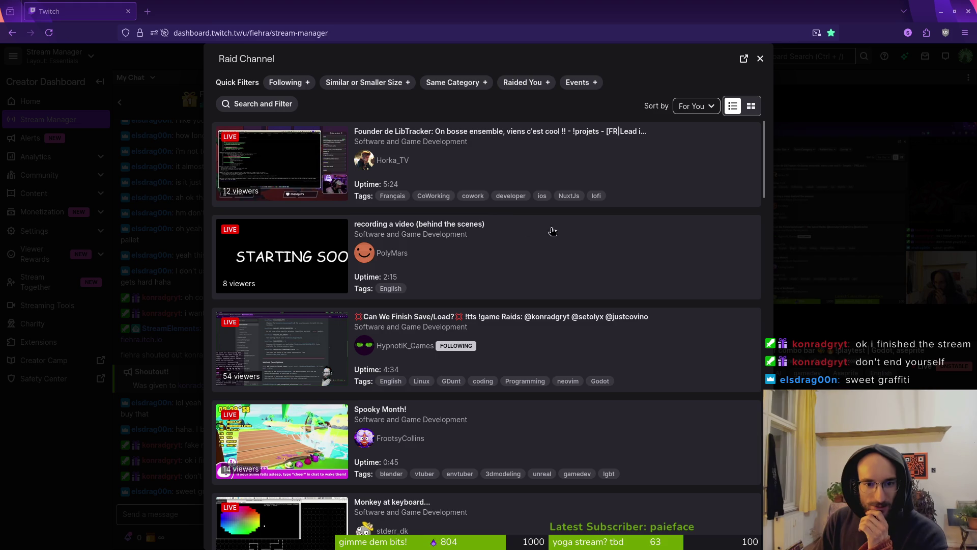
Scroll through the Raid Channel list, then filter it to followed channels only
scroll(528, 231, "down", 5)
scroll(584, 256, "down", 7)
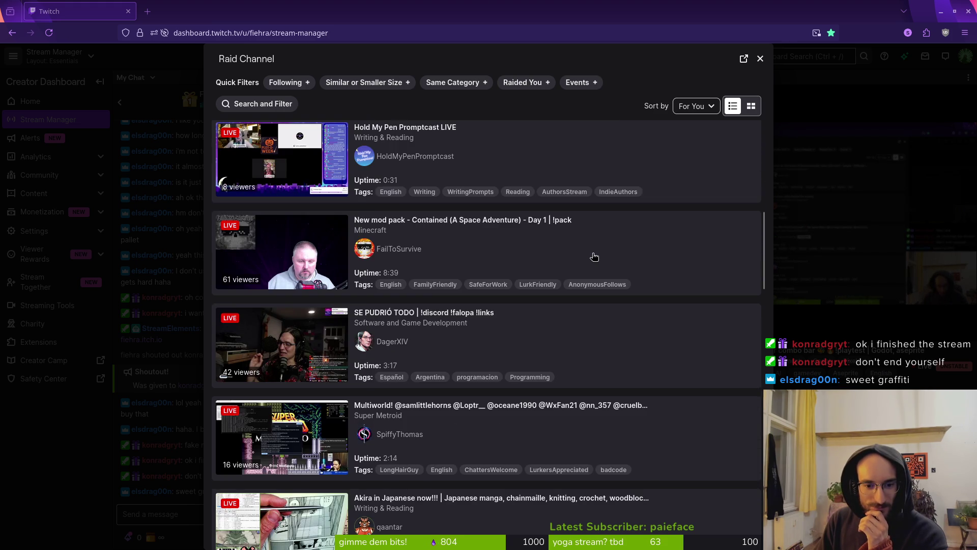
scroll(587, 258, "down", 3)
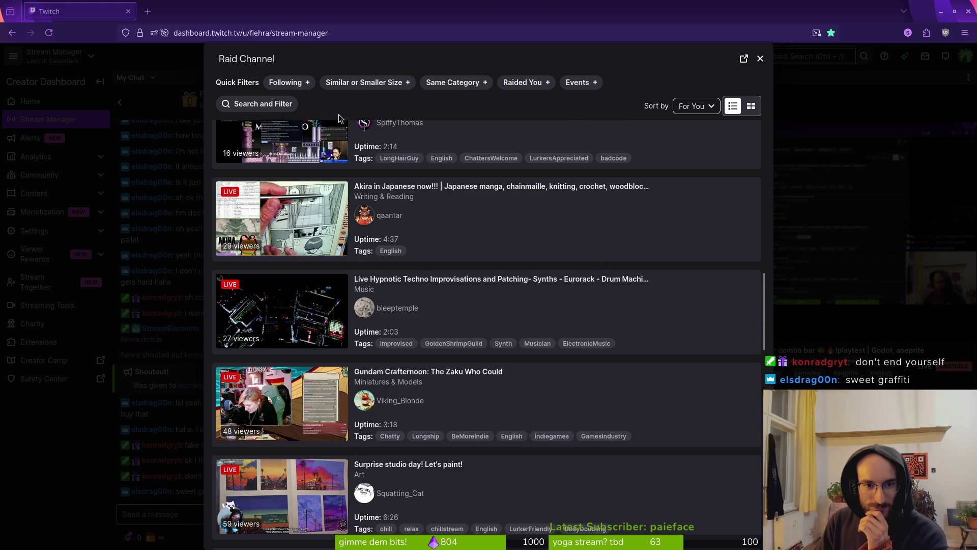
left_click(312, 83)
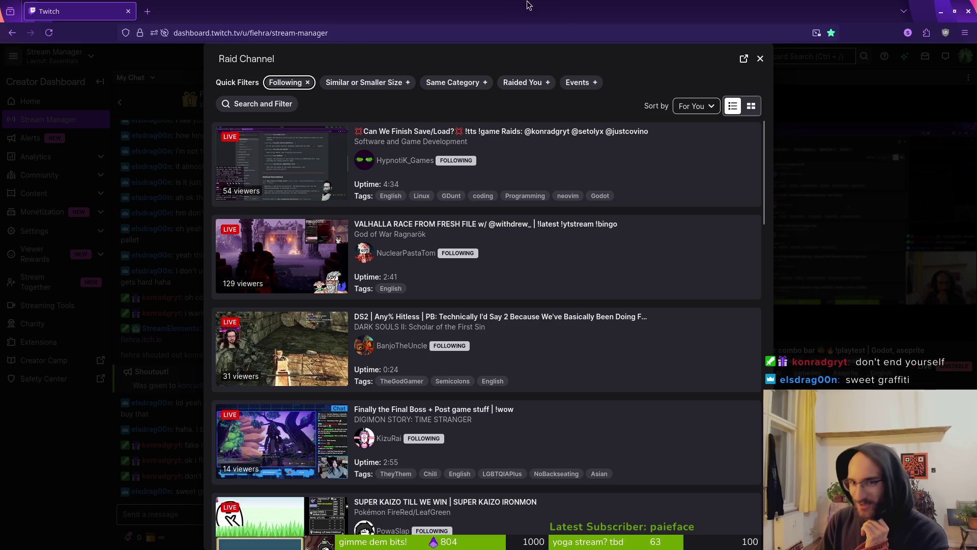
Re-maximize the browser window and scroll through the followed-channel raid results
mouse_move(528, 5)
left_mouse_down()
mouse_move(651, 516)
mouse_move(388, 109)
mouse_move(412, 16)
mouse_move(441, 37)
left_mouse_up()
double_click(441, 36)
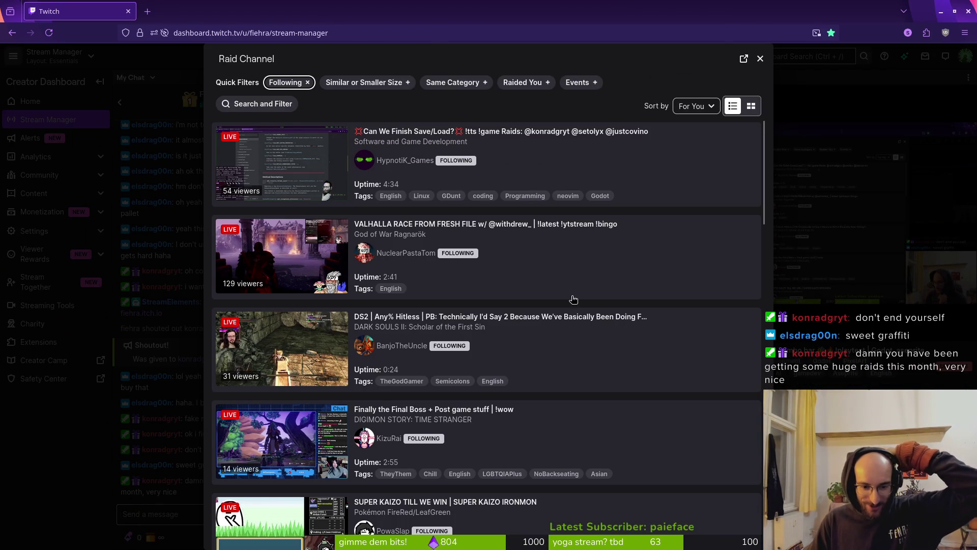
scroll(604, 255, "down", 3)
scroll(605, 257, "down", 1)
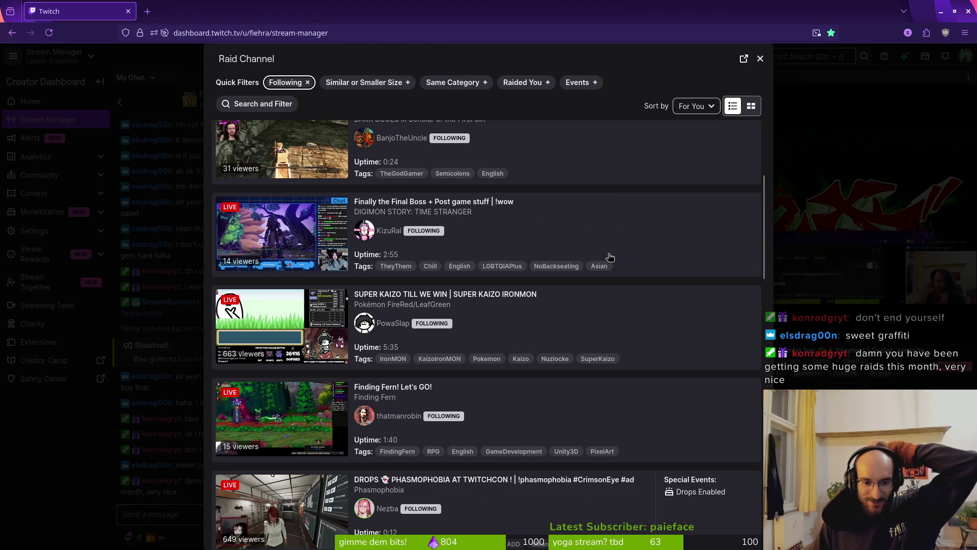
scroll(605, 362, "down", 1)
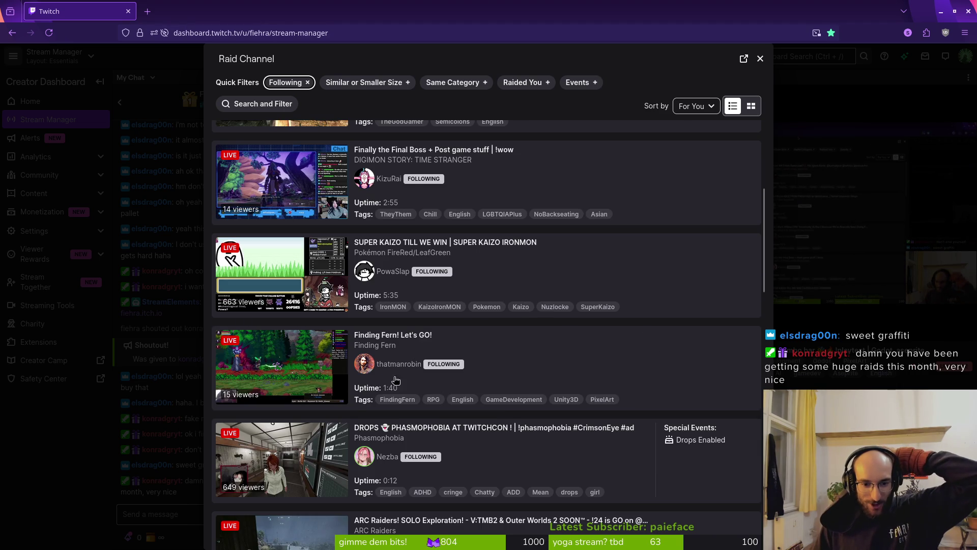
scroll(509, 366, "down", 2)
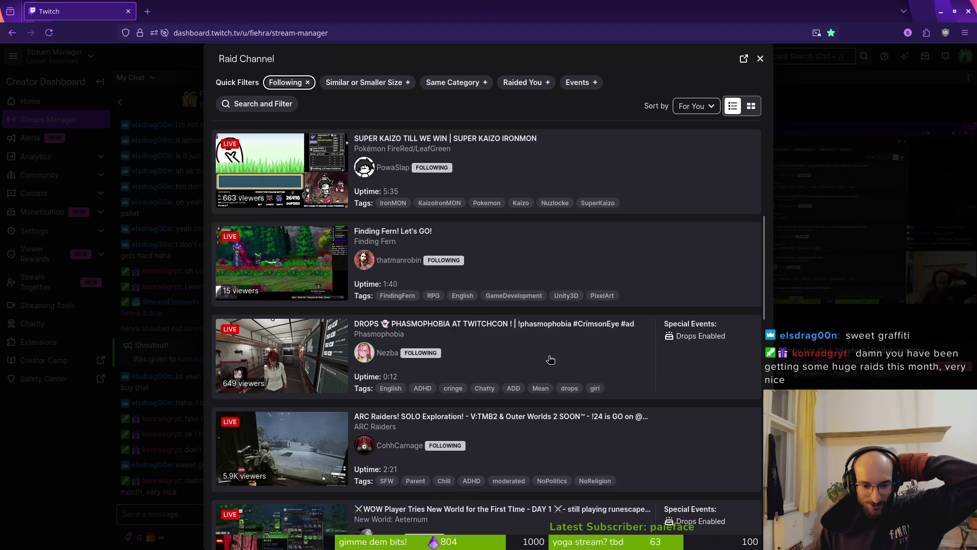
scroll(585, 333, "down", 1)
scroll(590, 339, "down", 2)
scroll(588, 342, "down", 2)
scroll(567, 334, "up", 12)
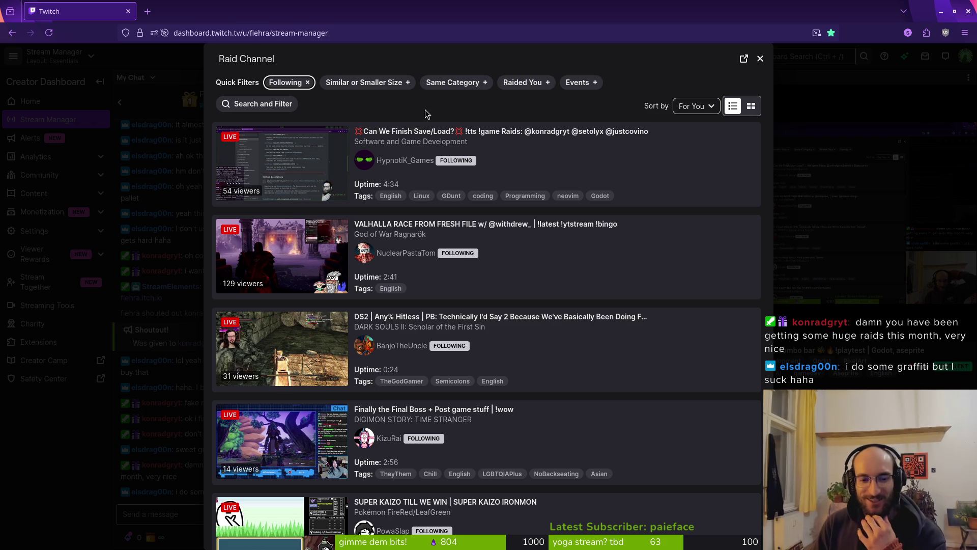
Switch the raid list to Same Category without Following and browse the results
left_click(444, 85)
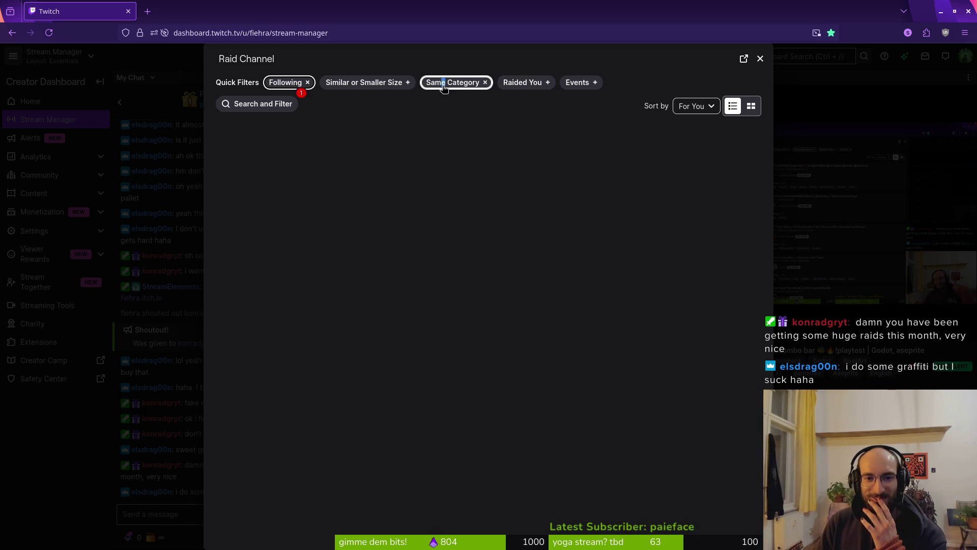
left_click(295, 84)
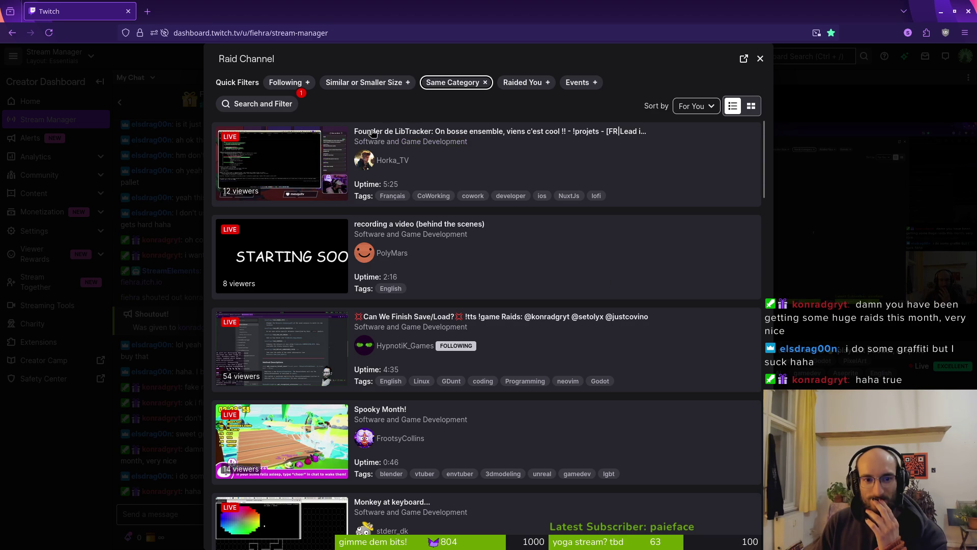
scroll(511, 223, "down", 2)
scroll(512, 222, "down", 6)
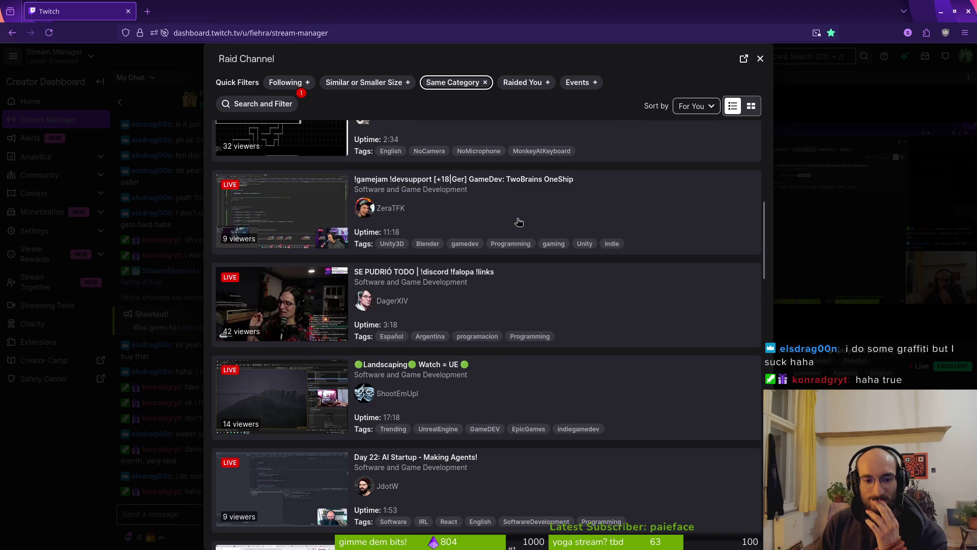
scroll(519, 223, "down", 3)
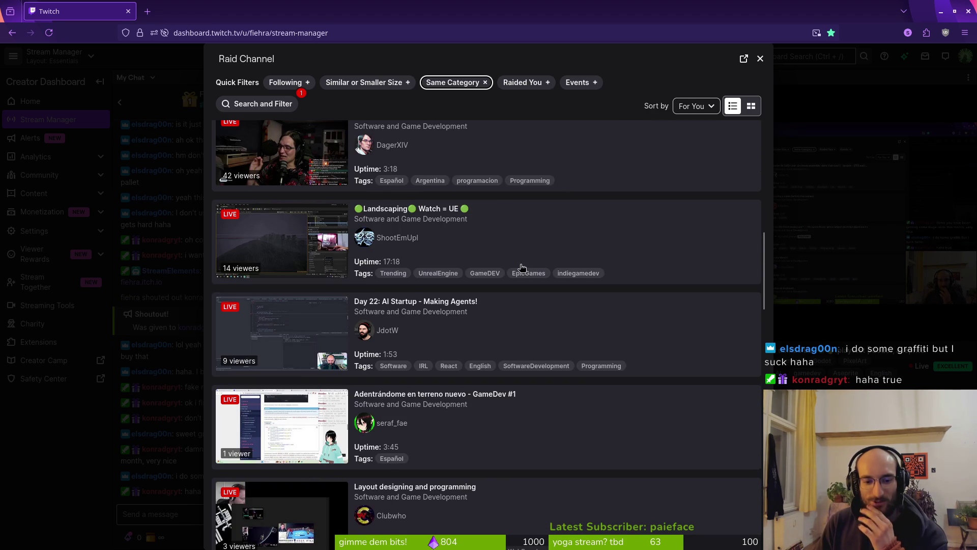
scroll(536, 279, "down", 3)
scroll(529, 282, "down", 4)
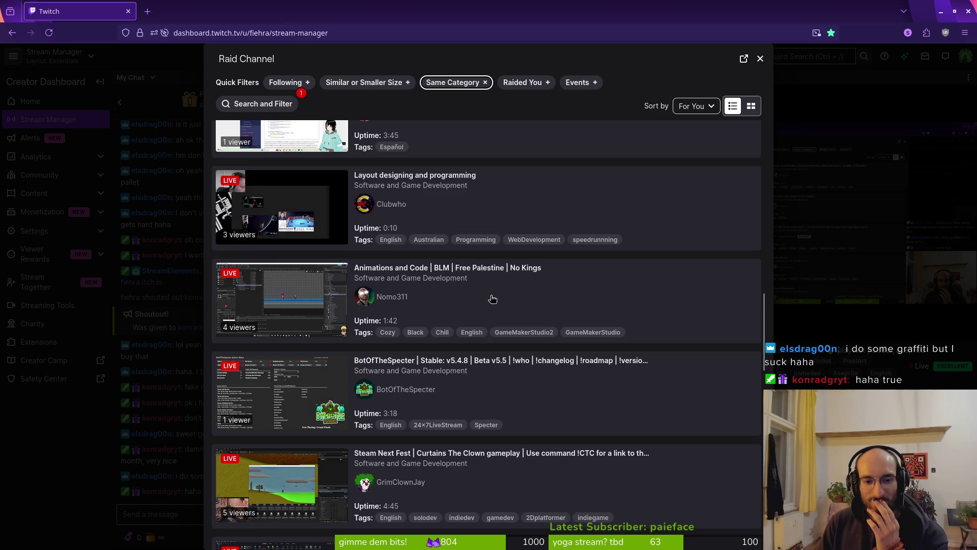
scroll(505, 303, "up", 6)
scroll(514, 308, "up", 10)
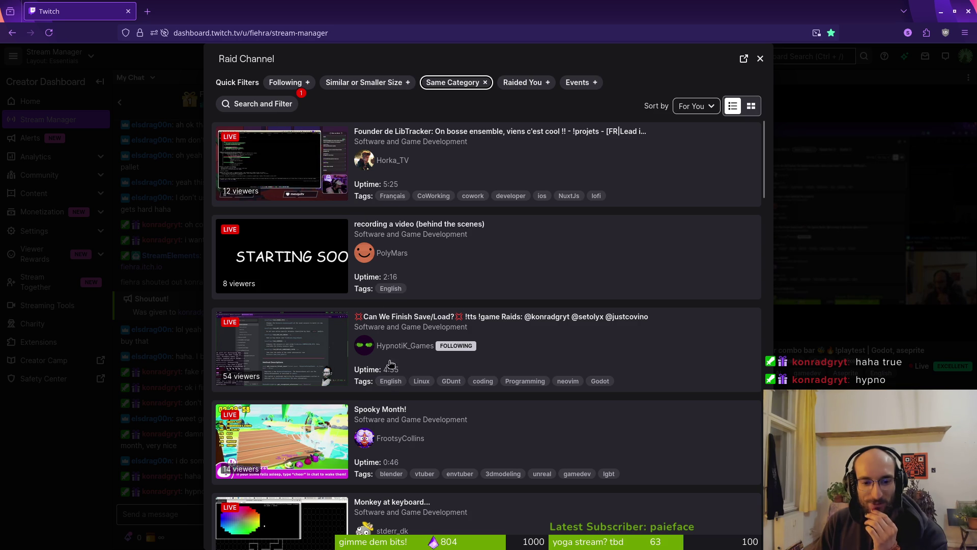
Filter to followed, similar-or-smaller channels and preview the Finding Fern stream
left_click(294, 83)
left_click(438, 86)
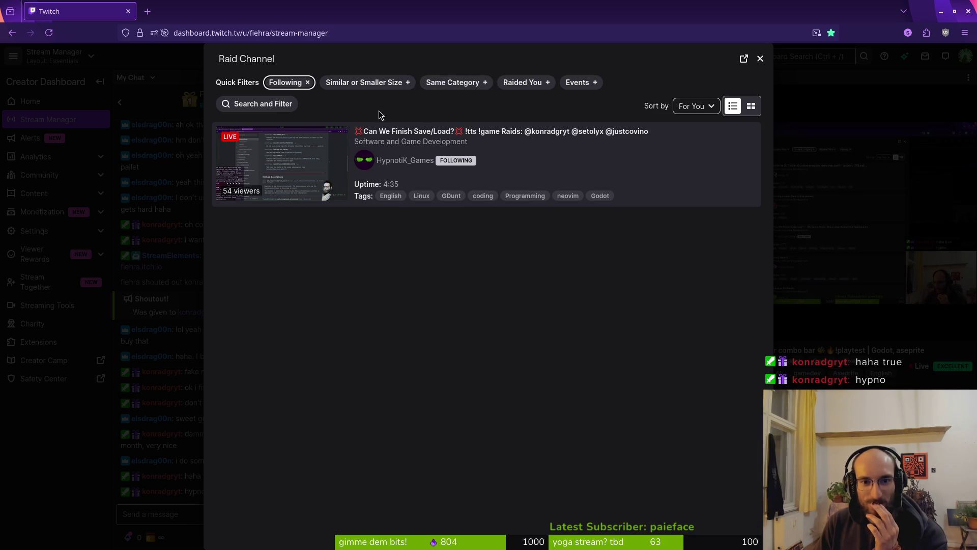
left_click(351, 83)
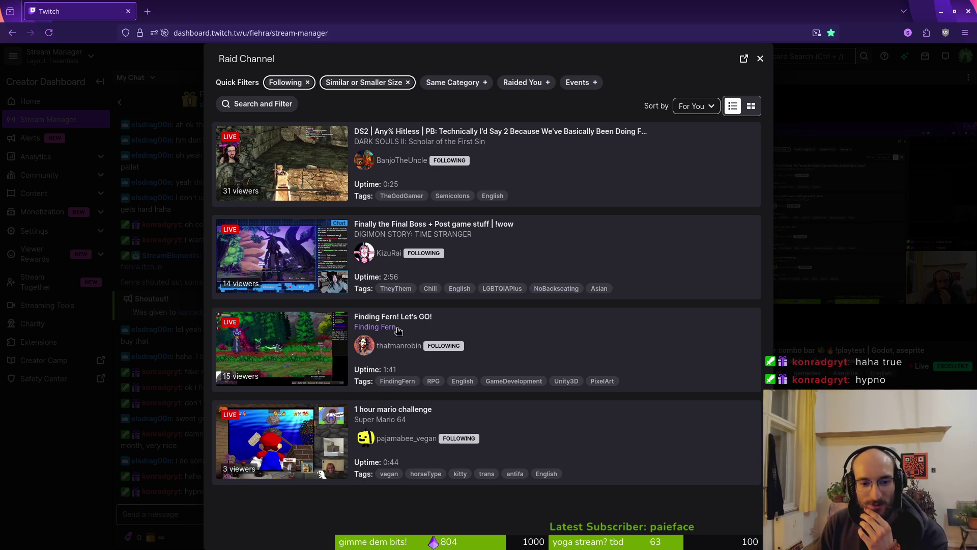
left_click(288, 352)
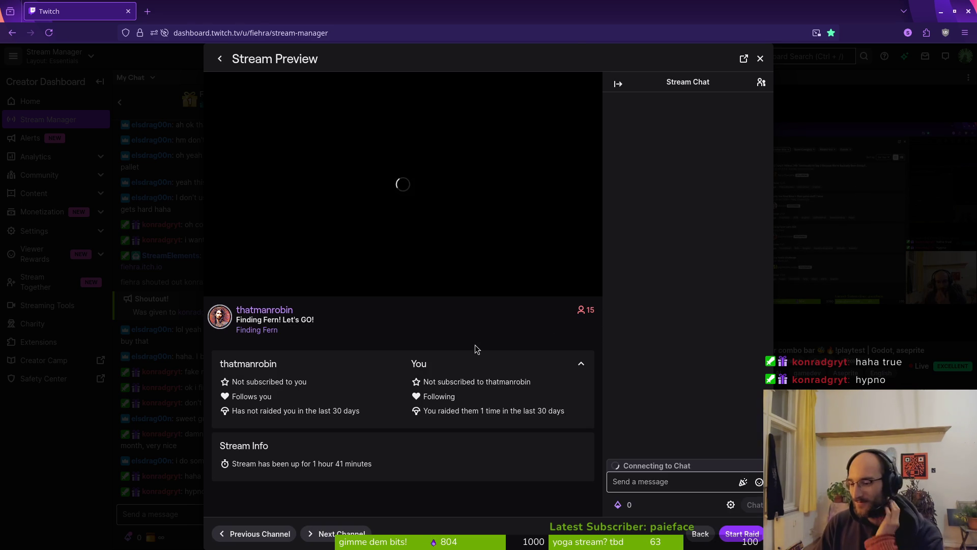